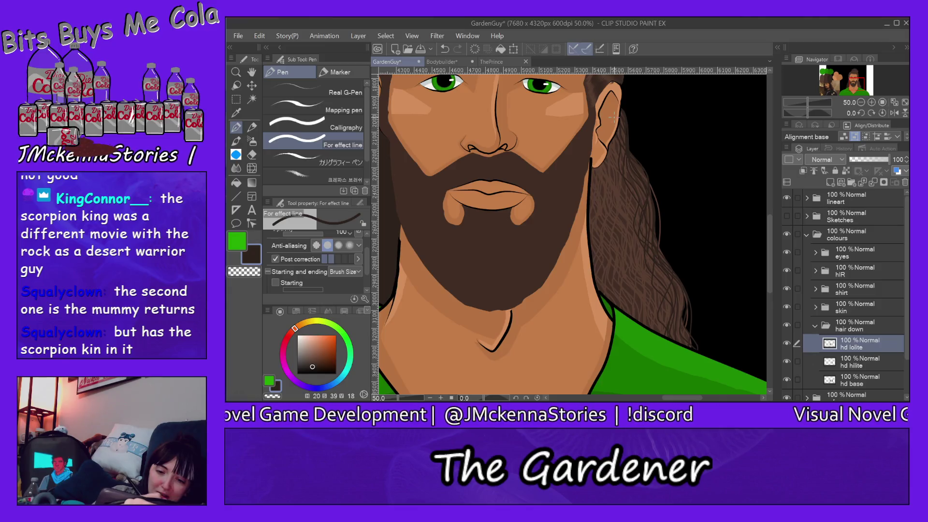
Step: Draw thin dark strands on the hd lolite layer down the long hair beside the right ear
drag(621, 153, 620, 198)
drag(641, 236, 658, 333)
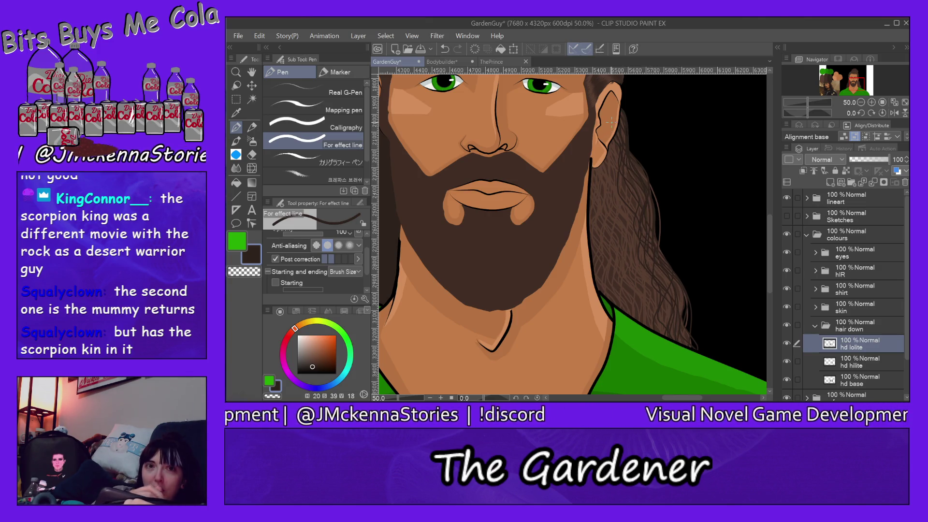
drag(614, 154, 620, 197)
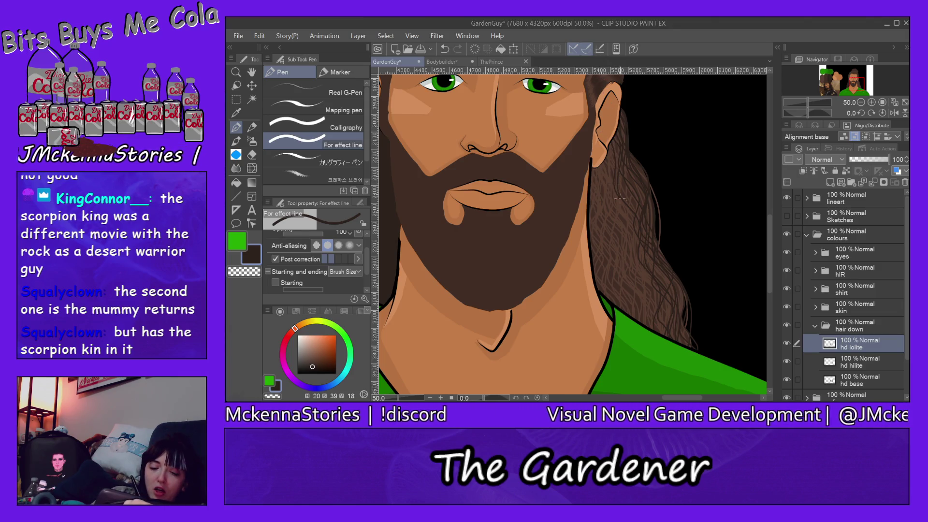
mouse_move(648, 267)
mouse_down()
mouse_move(642, 283)
mouse_move(665, 326)
mouse_up()
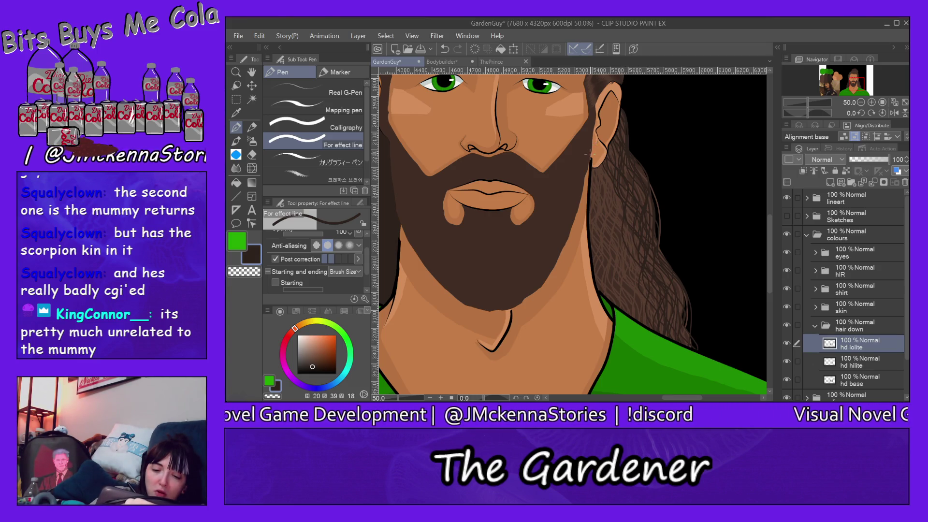
drag(598, 187, 604, 280)
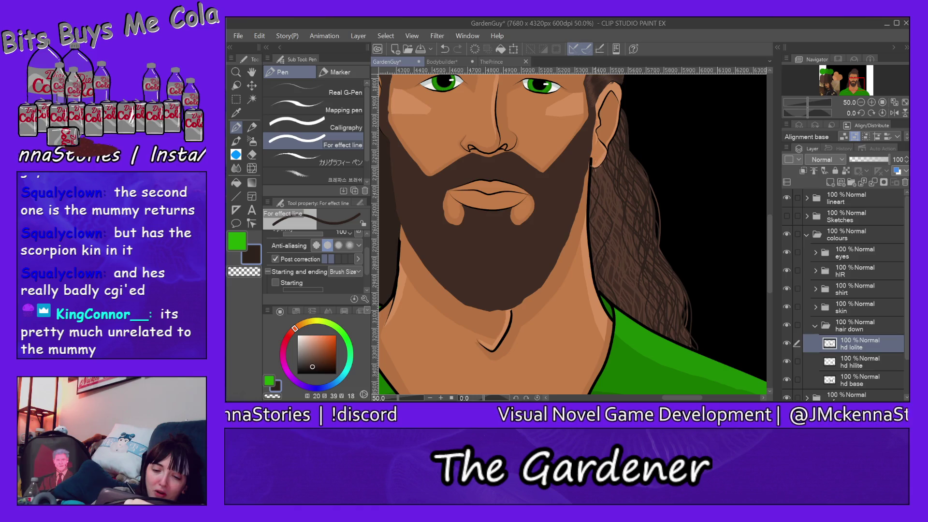
drag(617, 280, 614, 296)
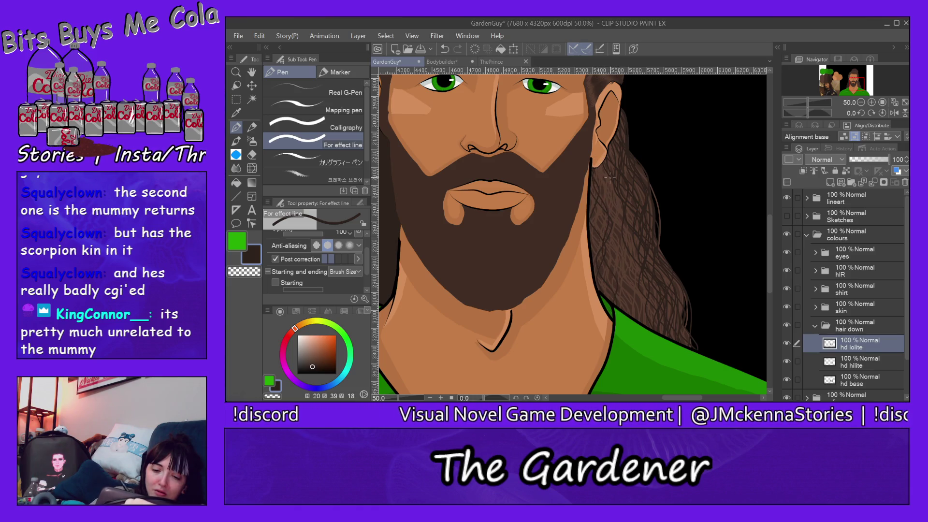
drag(610, 196, 620, 283)
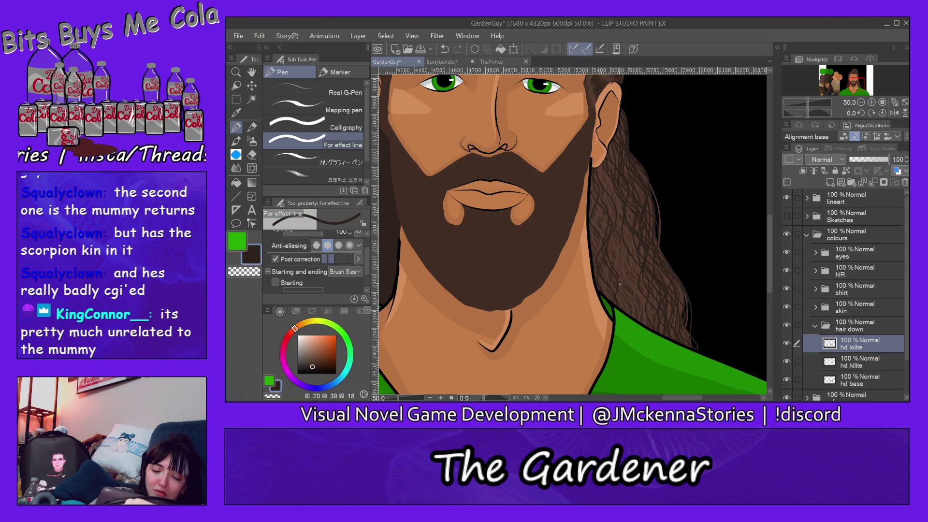
drag(619, 232, 616, 274)
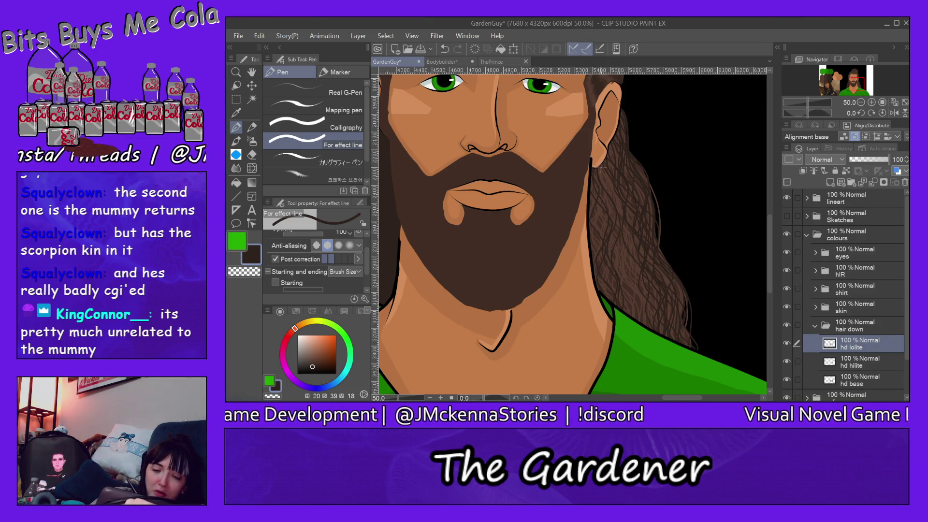
drag(625, 240, 639, 297)
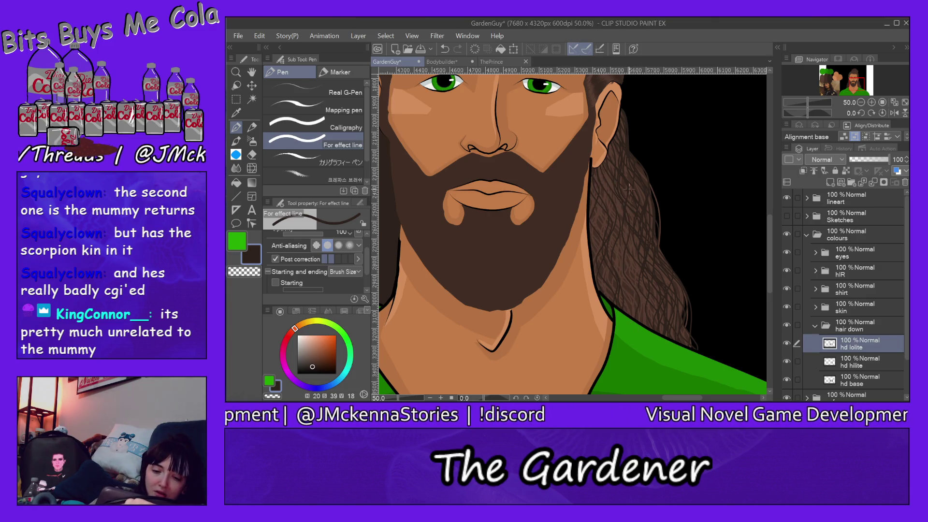
drag(604, 172, 614, 191)
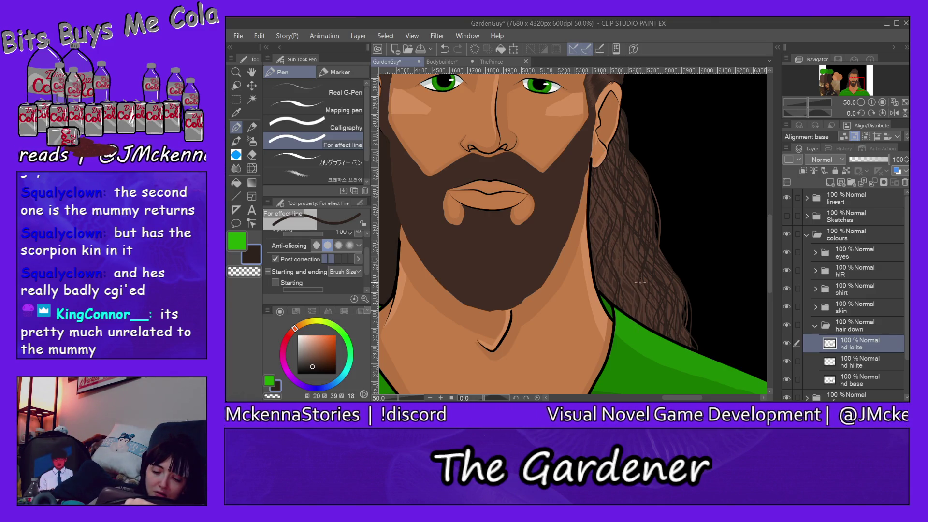
drag(601, 156, 629, 284)
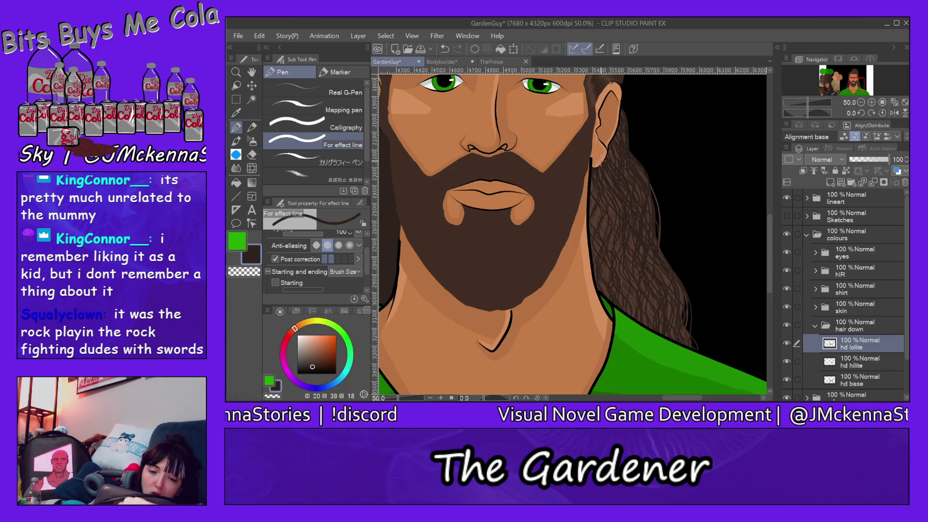
Step: Add another dark line down the hair beside the ear to thicken the strand texture
drag(610, 204, 621, 271)
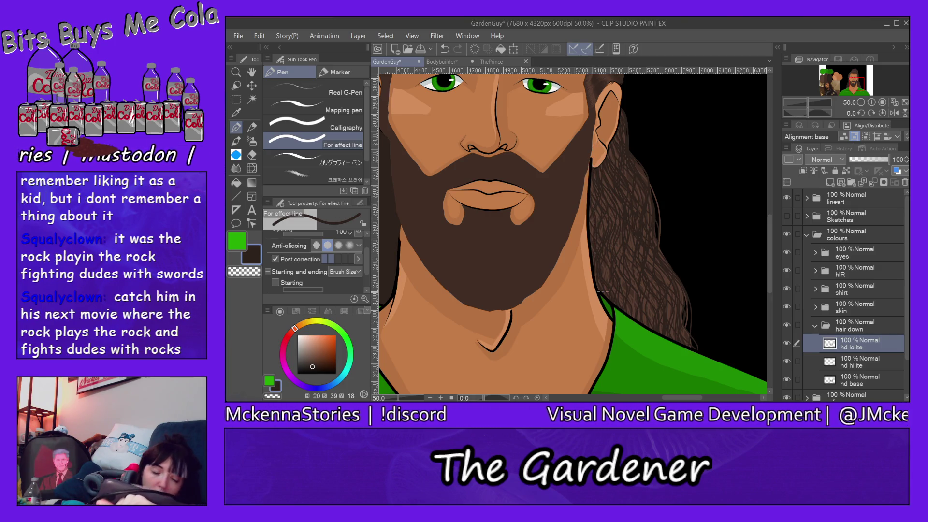
Step: Erase the dark lowlight strands along the right hair's edge with the hard eraser, then return to the Pen
key(e)
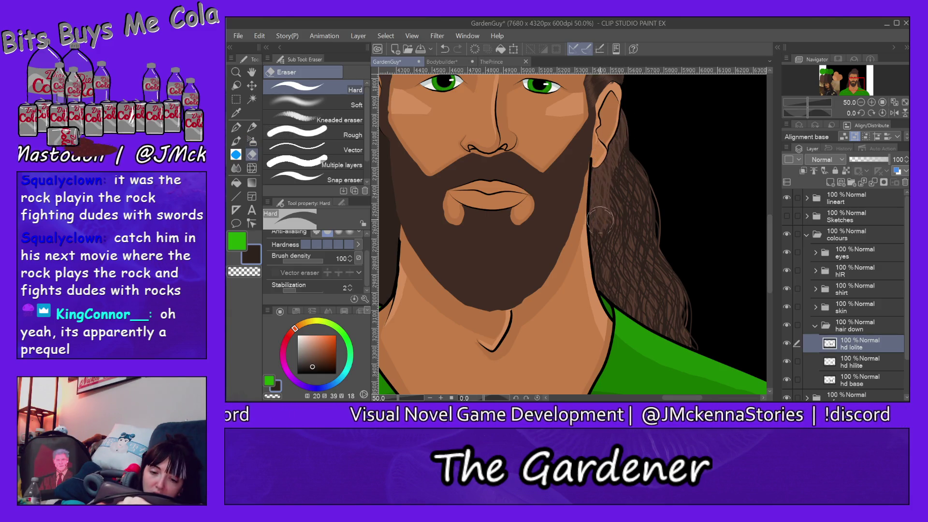
drag(642, 207, 687, 344)
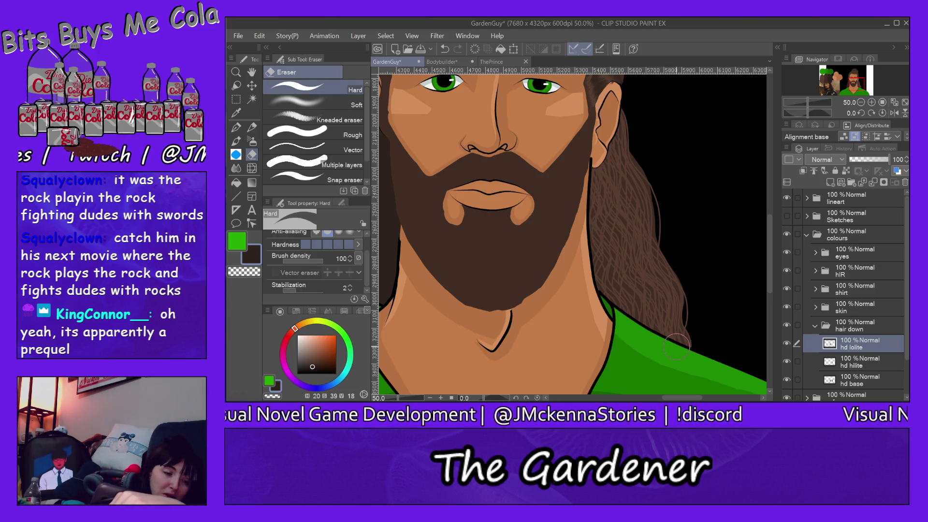
click(237, 127)
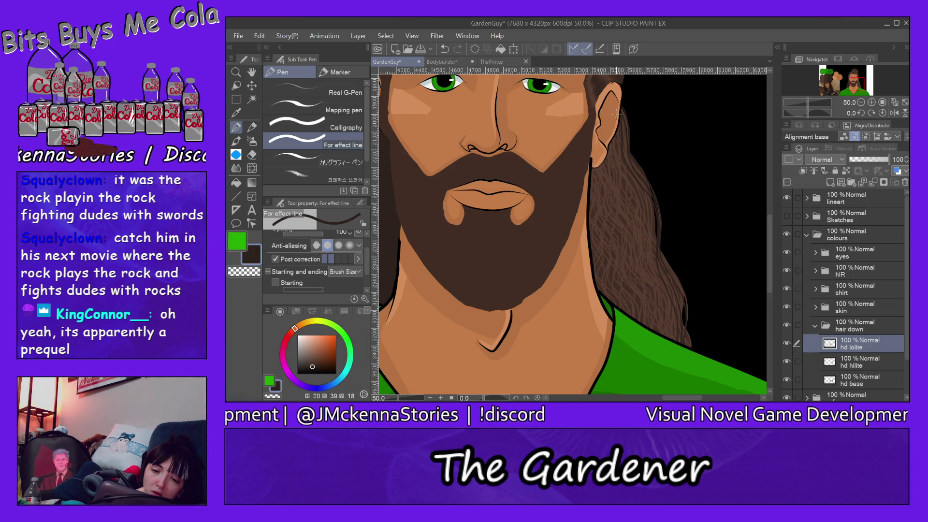
Step: Draw dark brown strands on hd lolite from below the ear toward the shoulder
drag(633, 180, 652, 219)
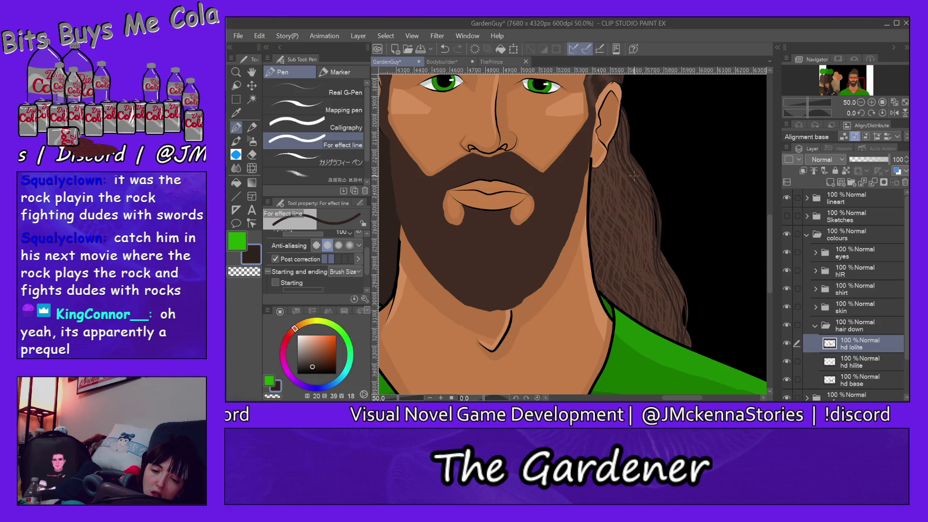
drag(660, 262, 686, 339)
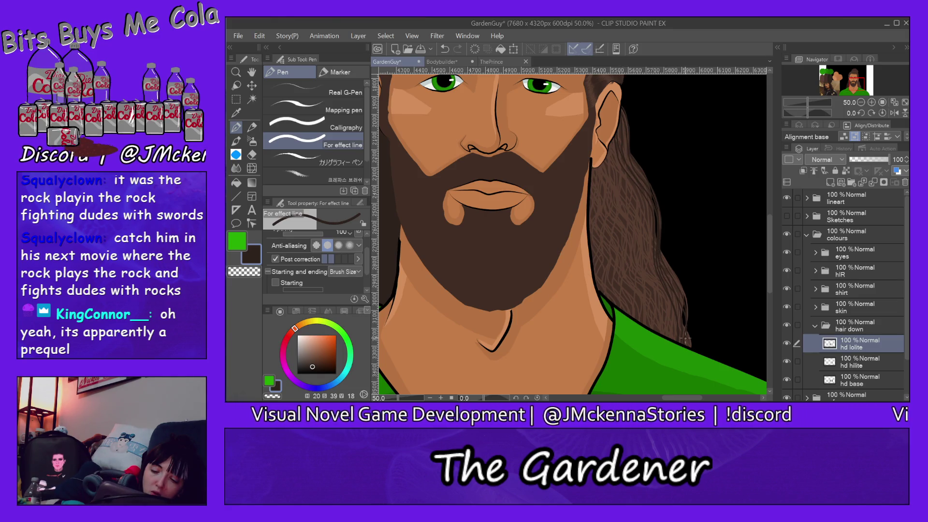
drag(625, 113, 633, 154)
drag(637, 190, 678, 316)
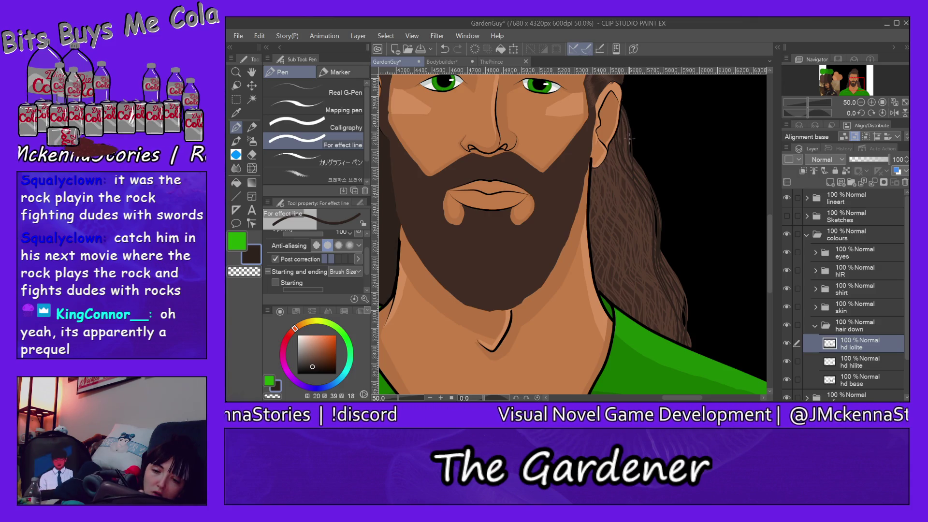
drag(628, 170, 657, 251)
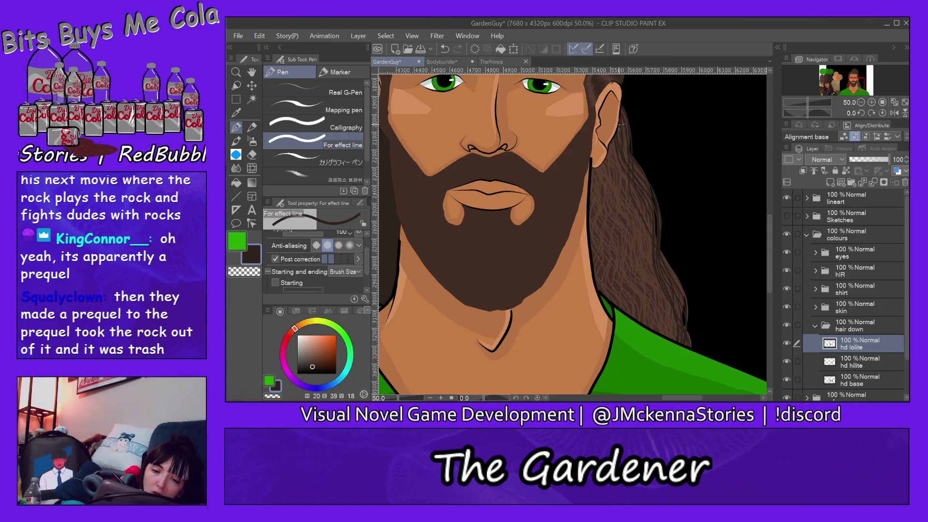
drag(620, 116, 655, 277)
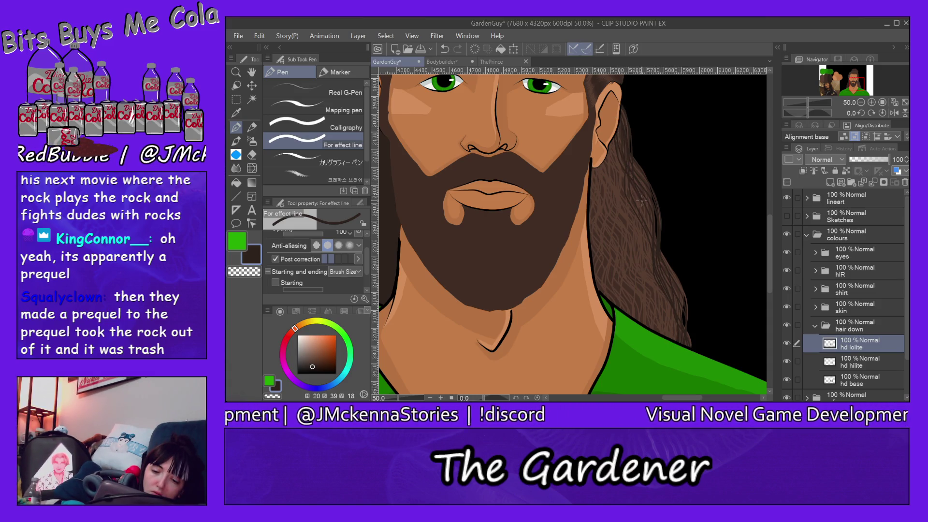
drag(652, 239, 653, 287)
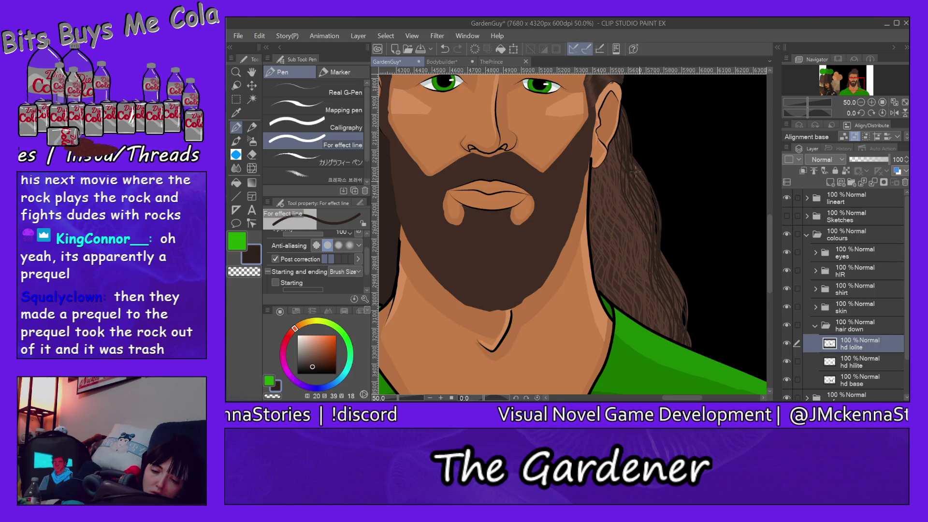
drag(618, 157, 628, 212)
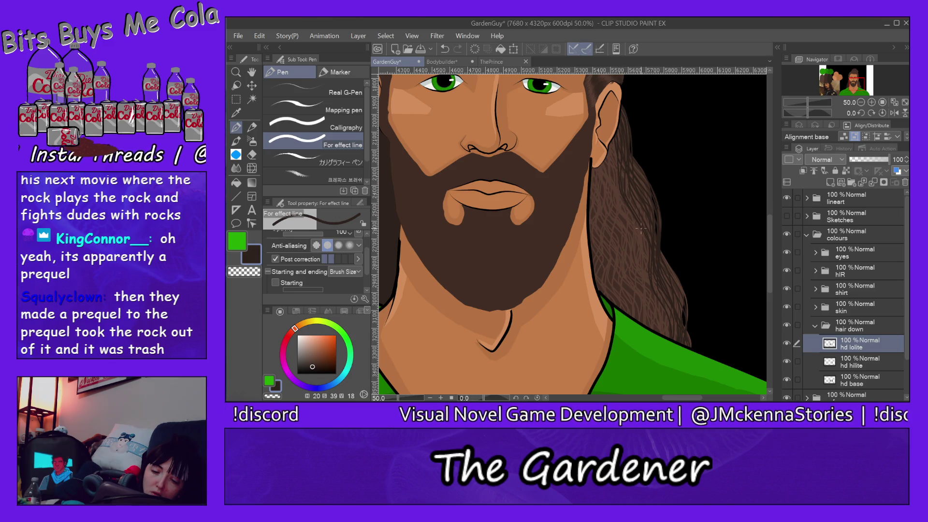
drag(653, 295, 664, 325)
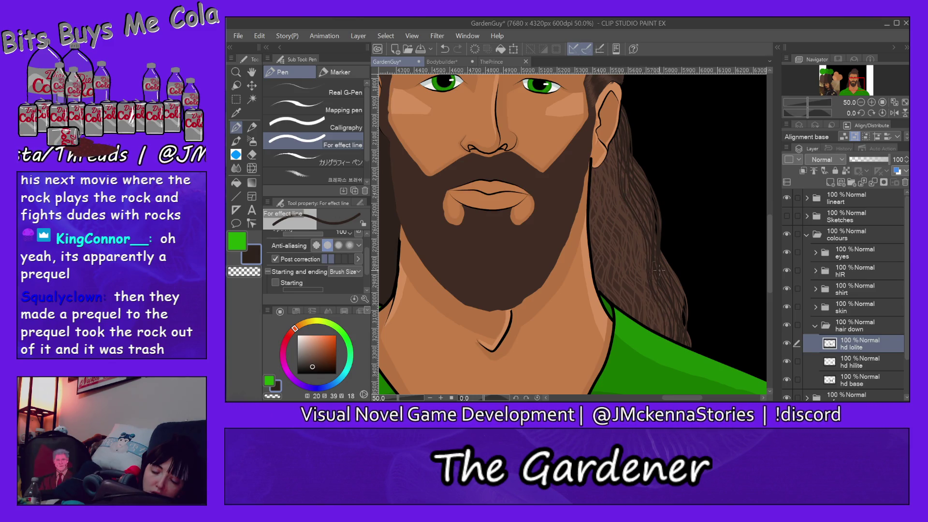
drag(616, 161, 639, 235)
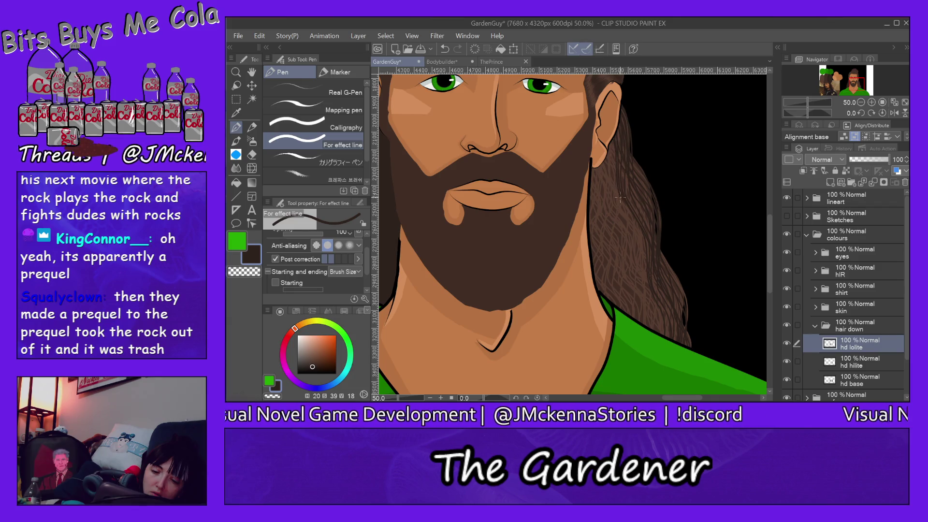
drag(647, 286, 662, 330)
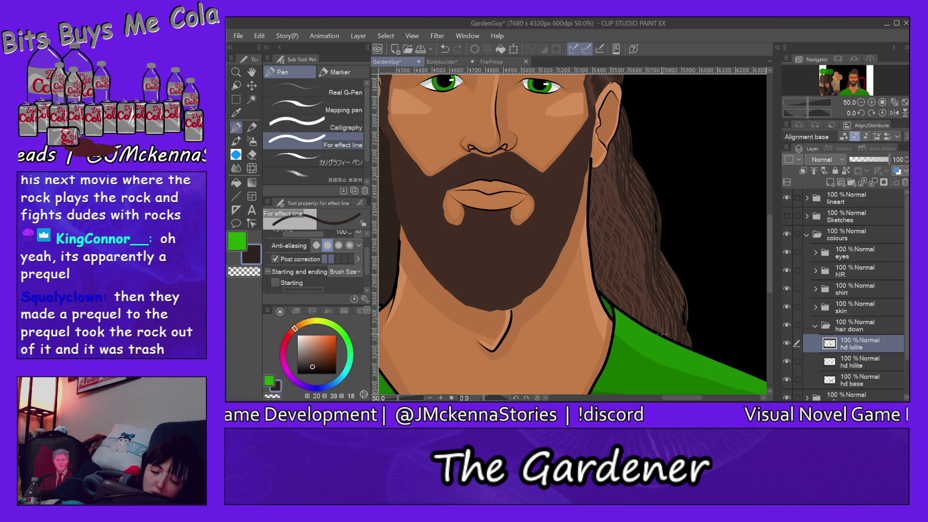
Step: Add more long and short dark strokes through the hair beside the beard
drag(611, 154, 650, 300)
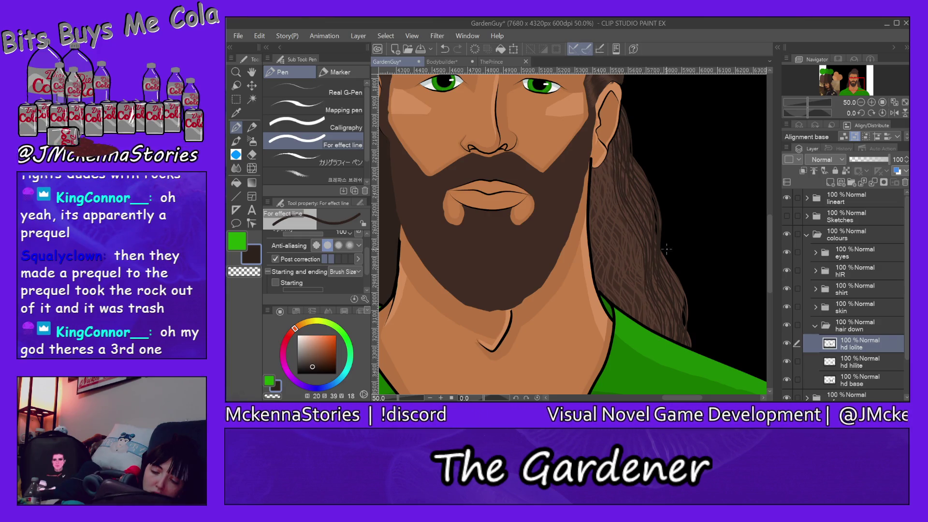
drag(630, 166, 652, 213)
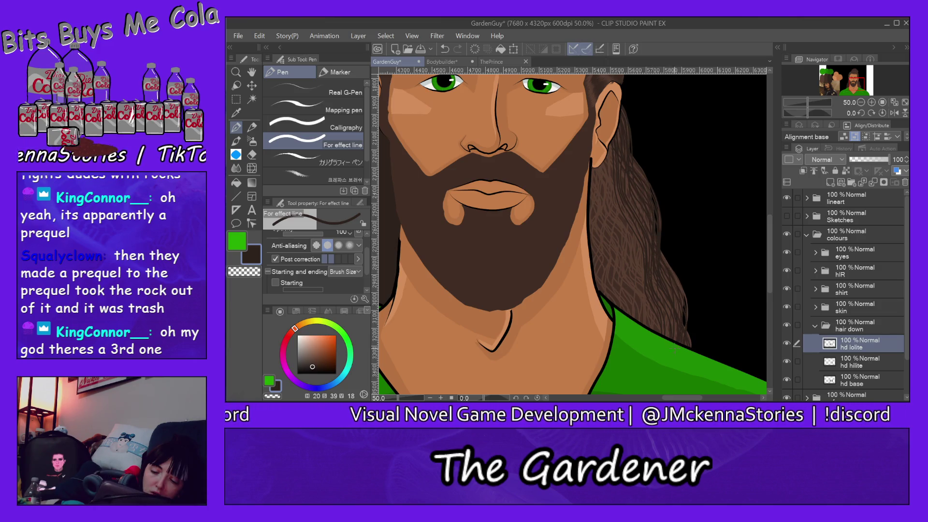
drag(634, 157, 688, 303)
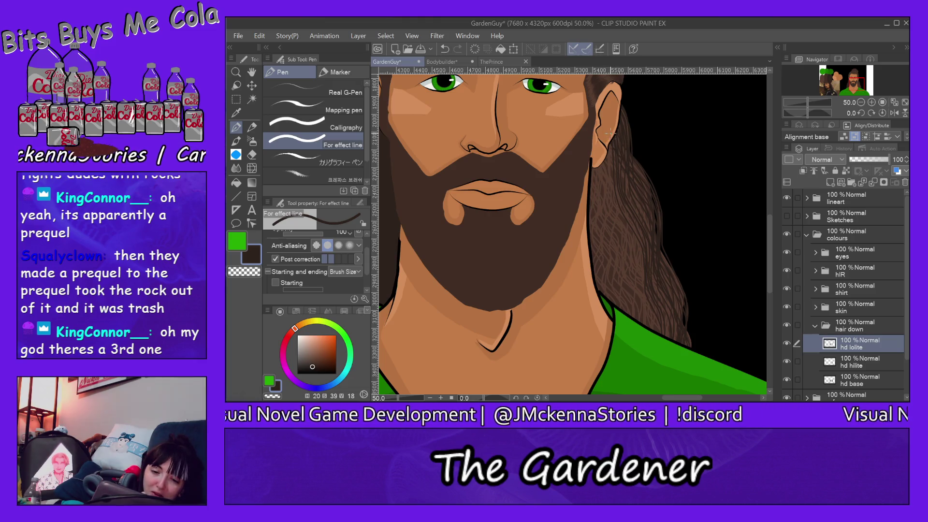
drag(610, 154, 649, 266)
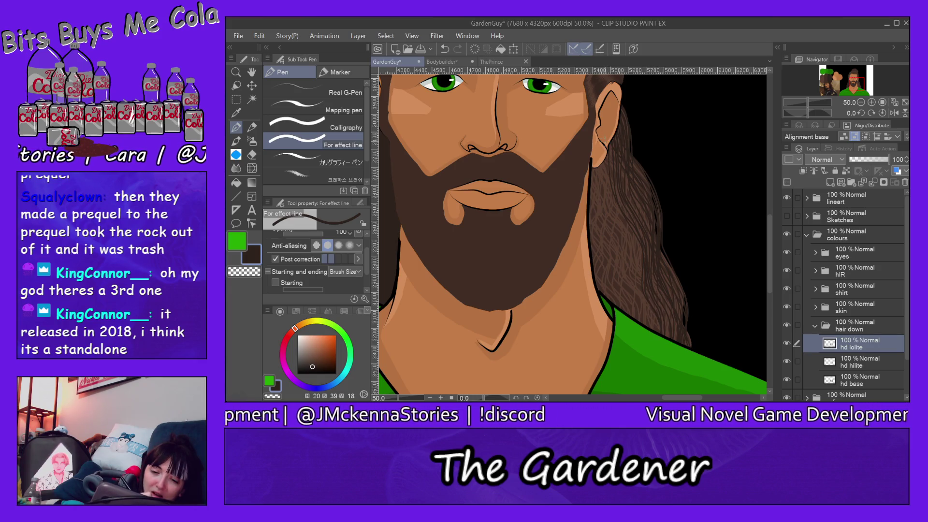
drag(607, 186, 641, 266)
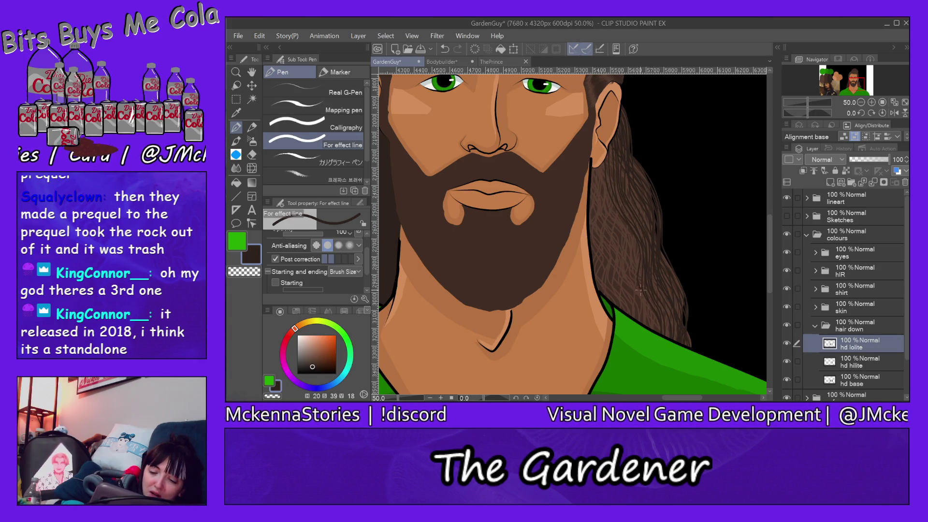
drag(602, 162, 615, 207)
drag(642, 294, 655, 320)
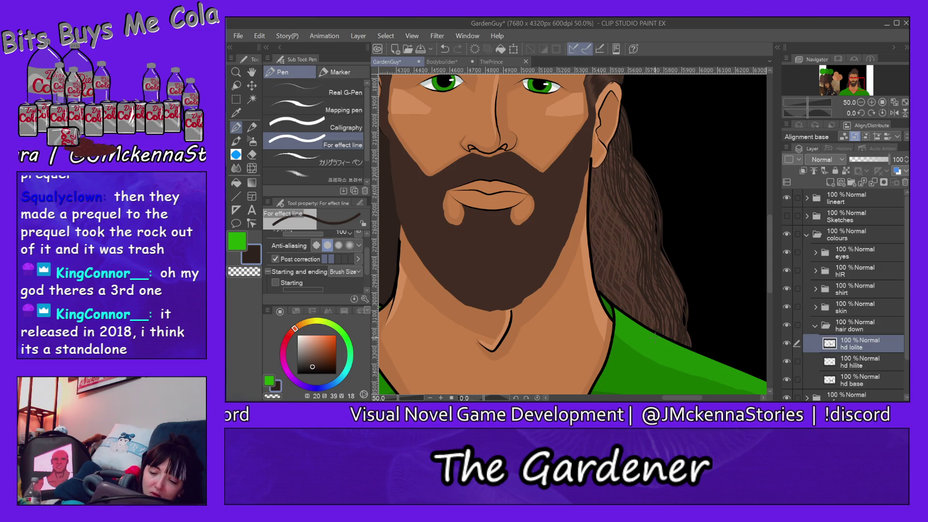
drag(598, 176, 647, 317)
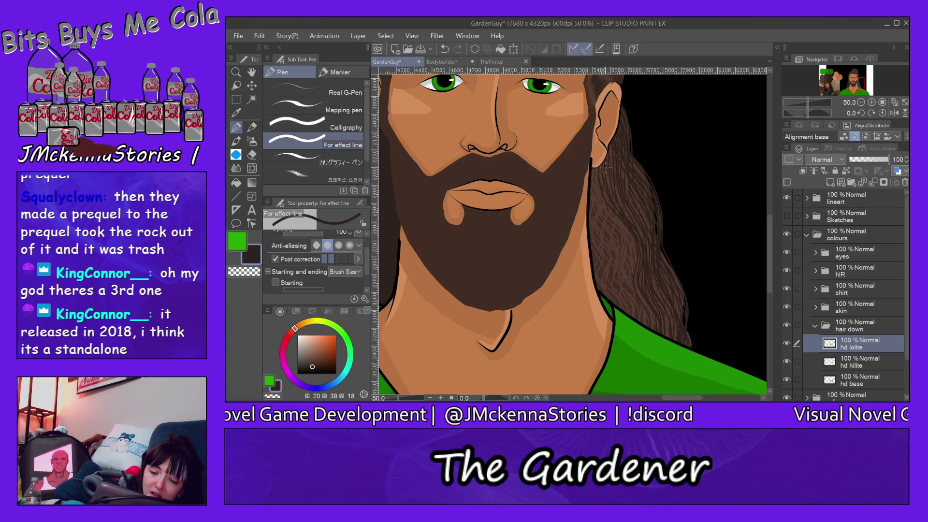
drag(595, 171, 602, 196)
drag(649, 257, 653, 268)
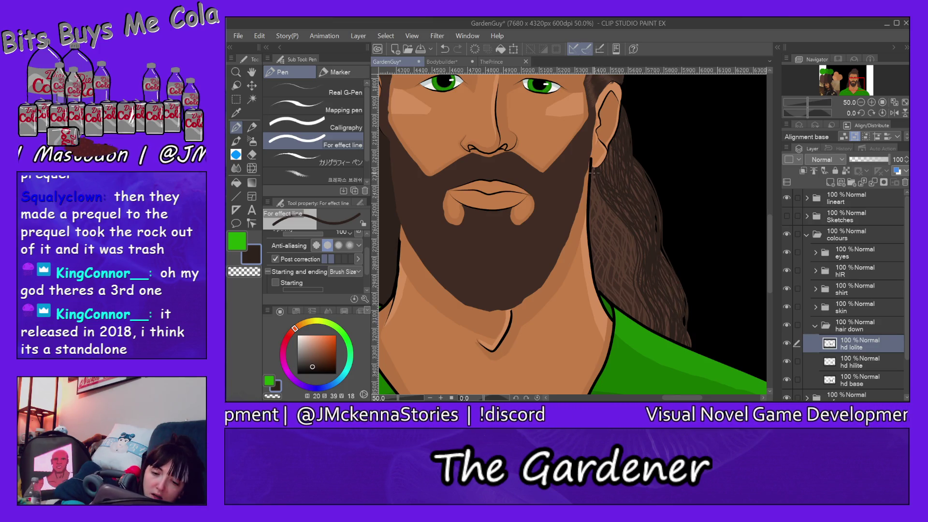
Step: Draw long dark strands down the hair beside the beard and collar
drag(594, 172, 630, 284)
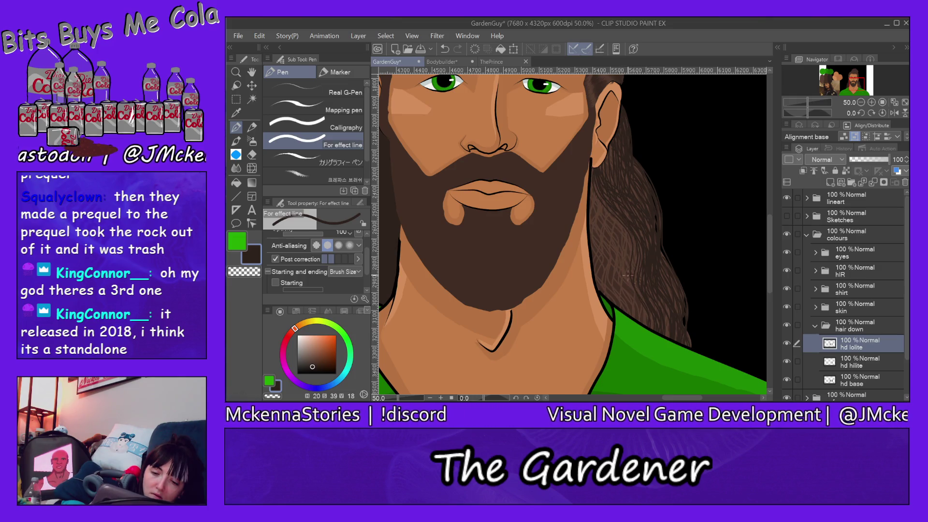
drag(591, 196, 644, 325)
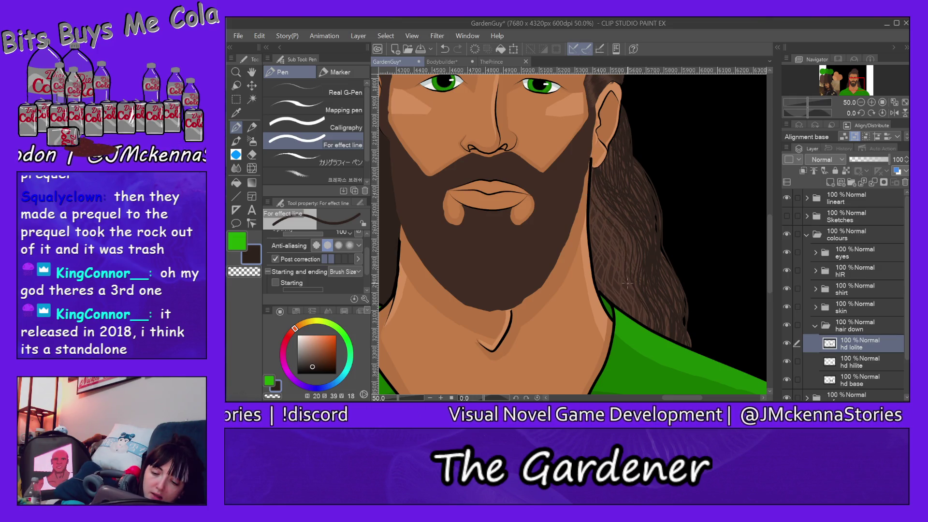
drag(591, 167, 628, 297)
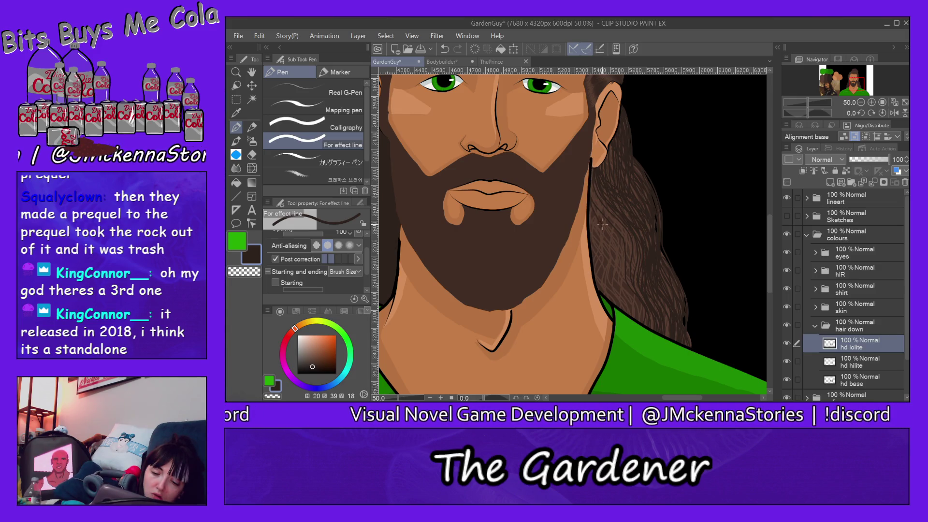
drag(592, 171, 640, 315)
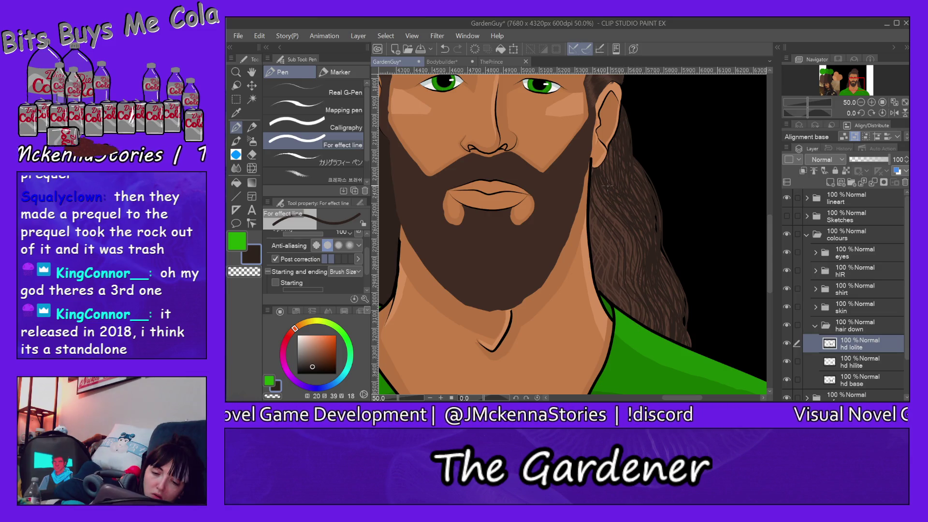
drag(593, 194, 637, 315)
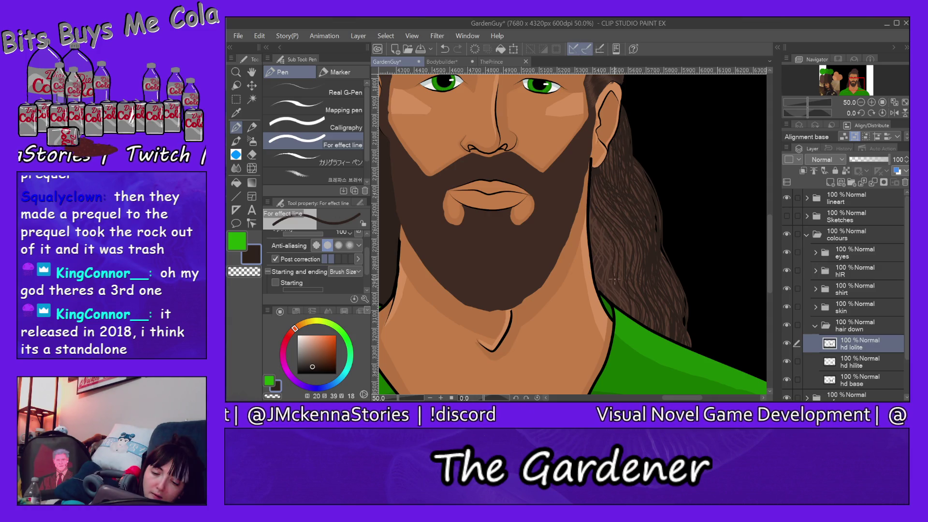
drag(592, 221, 607, 278)
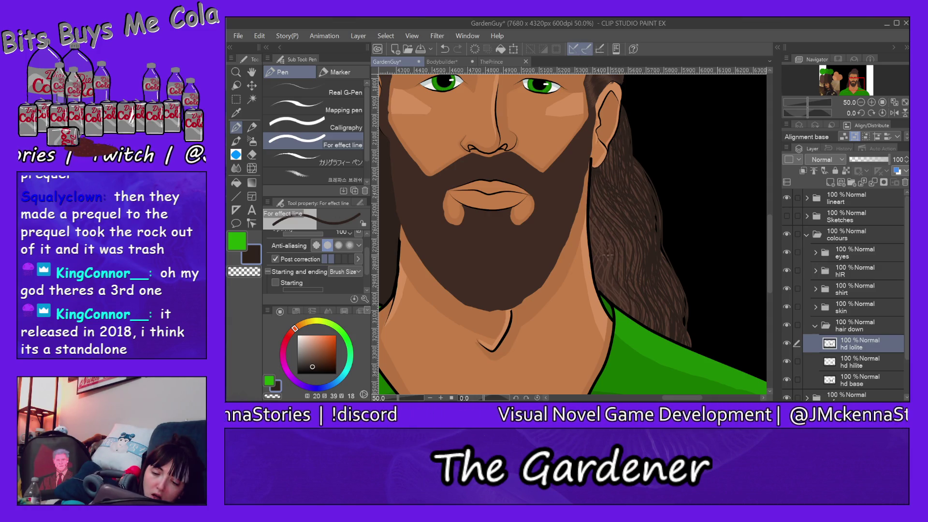
drag(588, 217, 611, 302)
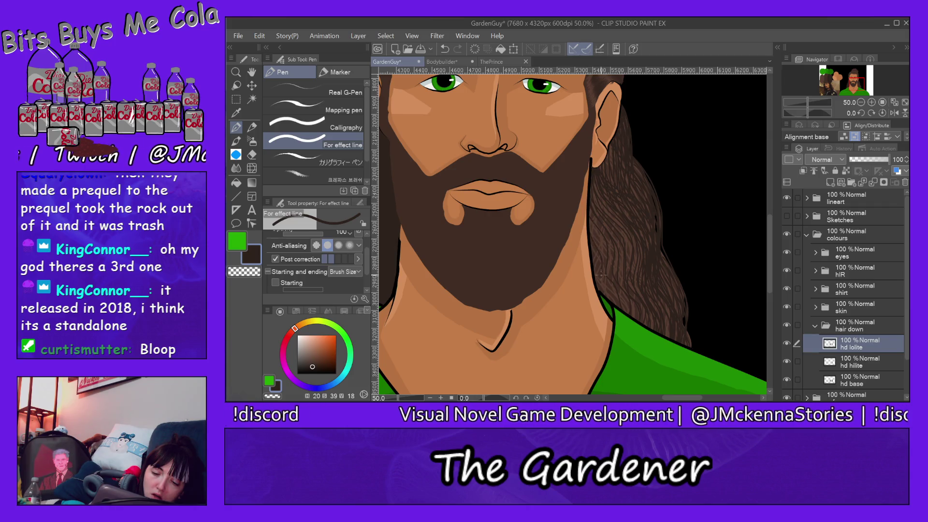
Step: Add a few small faint strokes in the hair and lower hd lolite opacity to 59%
drag(605, 234, 611, 251)
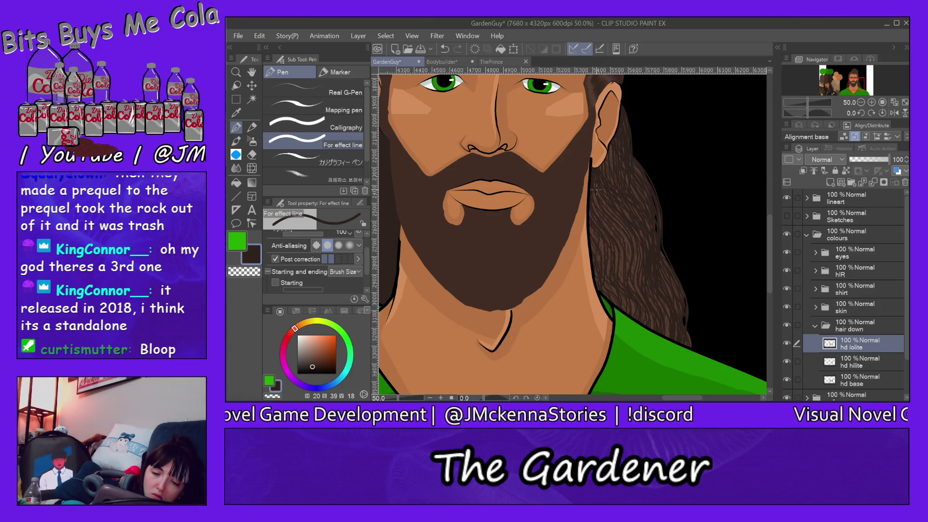
drag(618, 250, 614, 264)
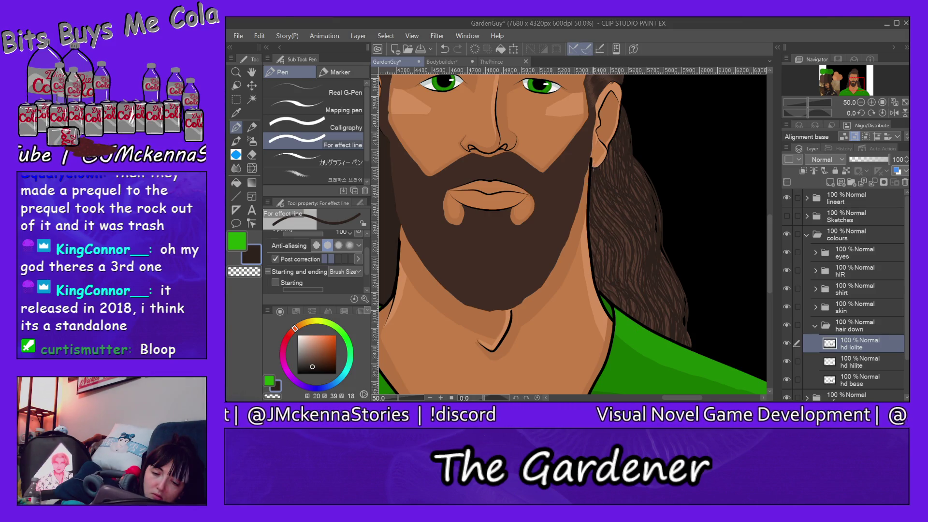
drag(623, 238, 631, 255)
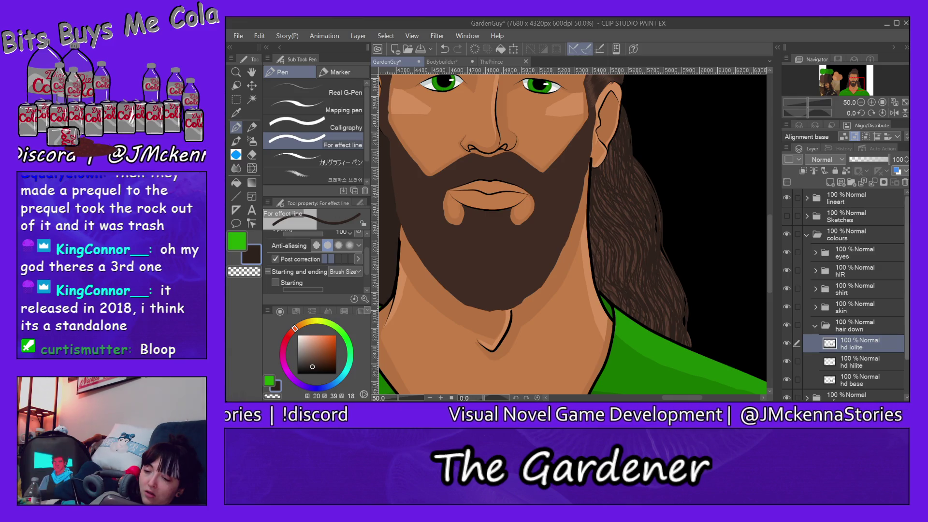
mouse_move(888, 159)
mouse_down()
mouse_move(873, 159)
mouse_move(889, 159)
mouse_up()
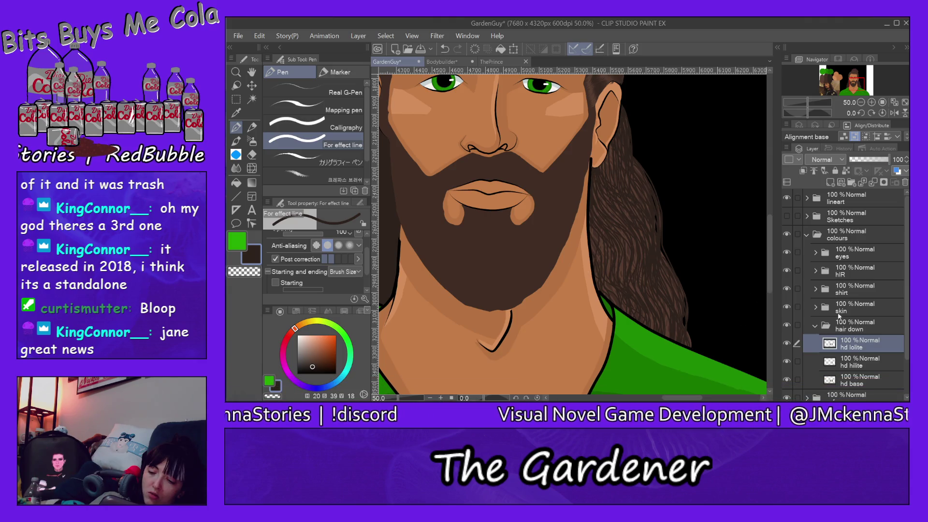
Step: On the hd hilite layer with lighter brown, view the hair's left side and draw a first highlight
click(862, 360)
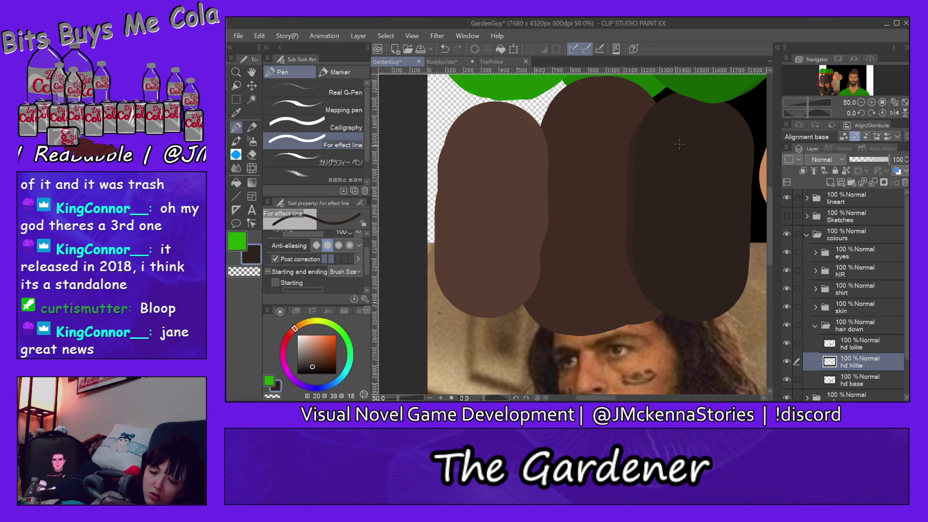
alt+click(508, 195)
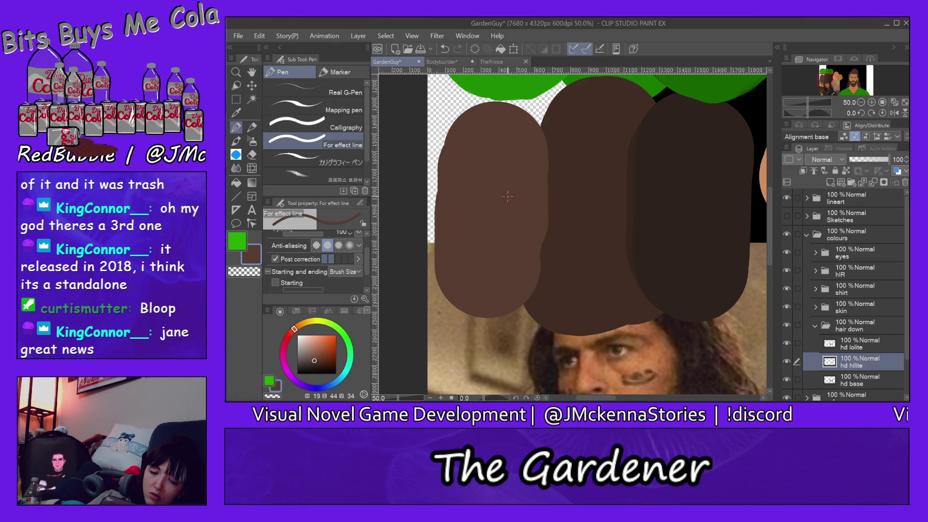
click(853, 81)
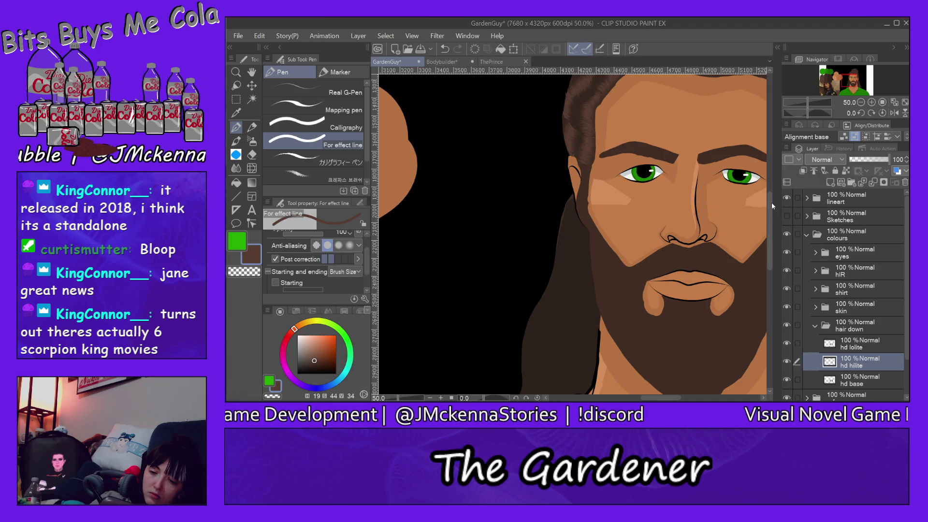
scroll(771, 208, down, 3)
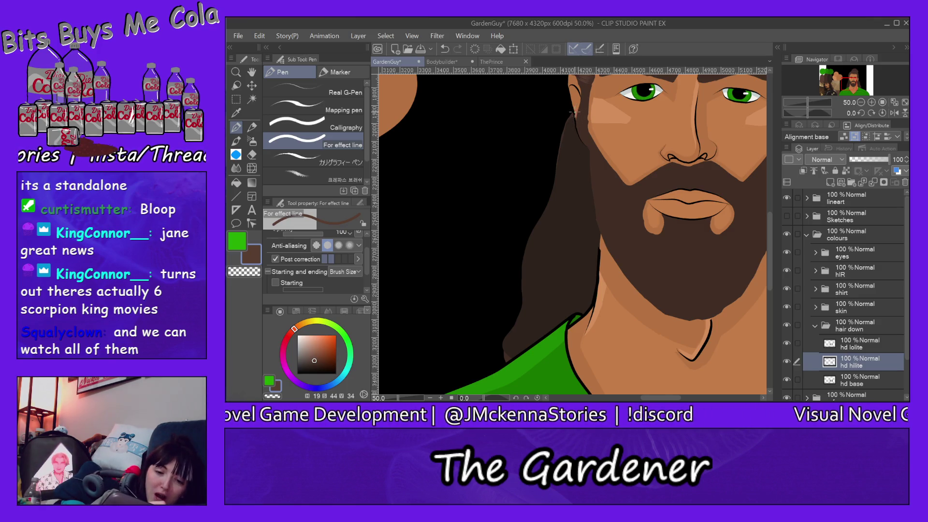
drag(572, 112, 522, 270)
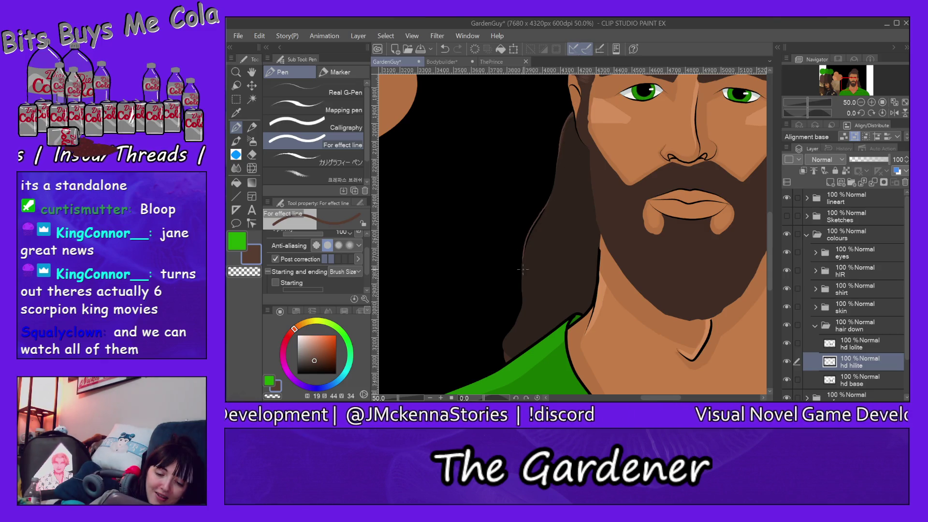
Step: Draw thin light highlight strands down the hair's left side, hiding the hd lolite layer
drag(516, 325, 503, 362)
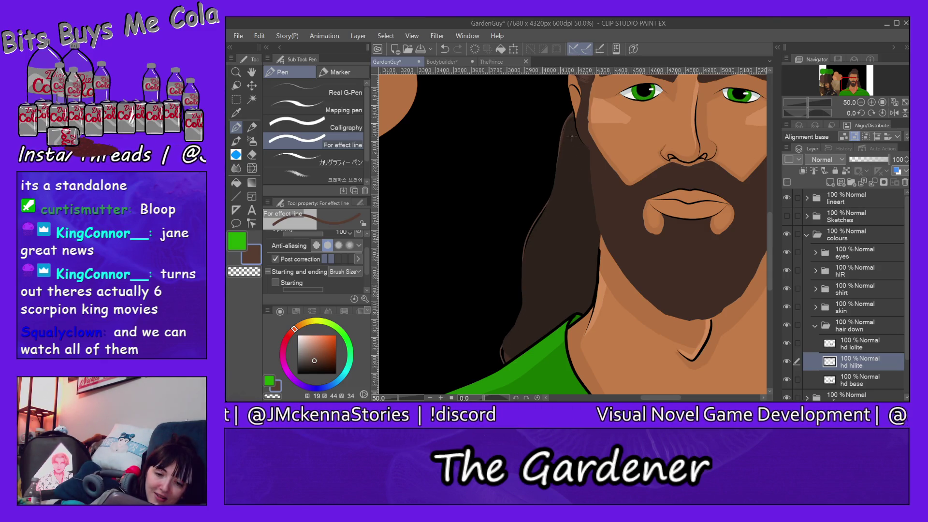
drag(577, 114, 527, 283)
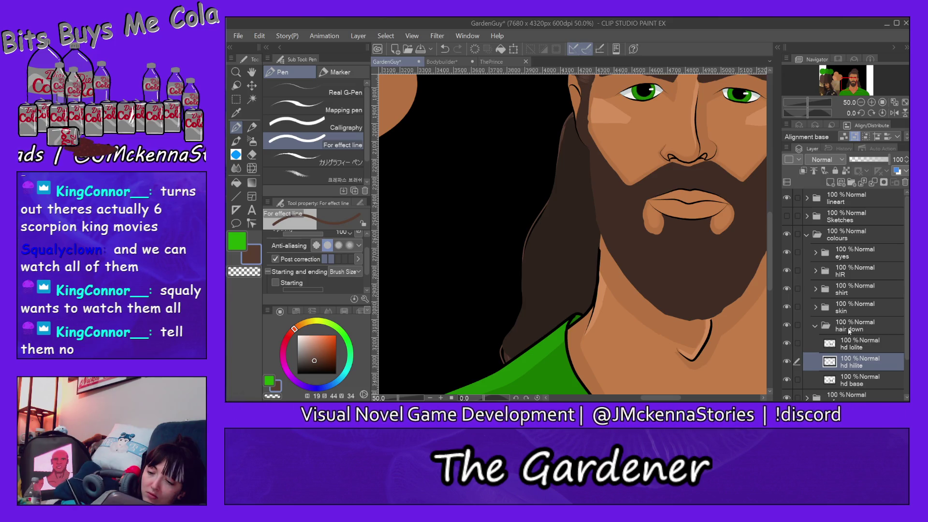
click(787, 343)
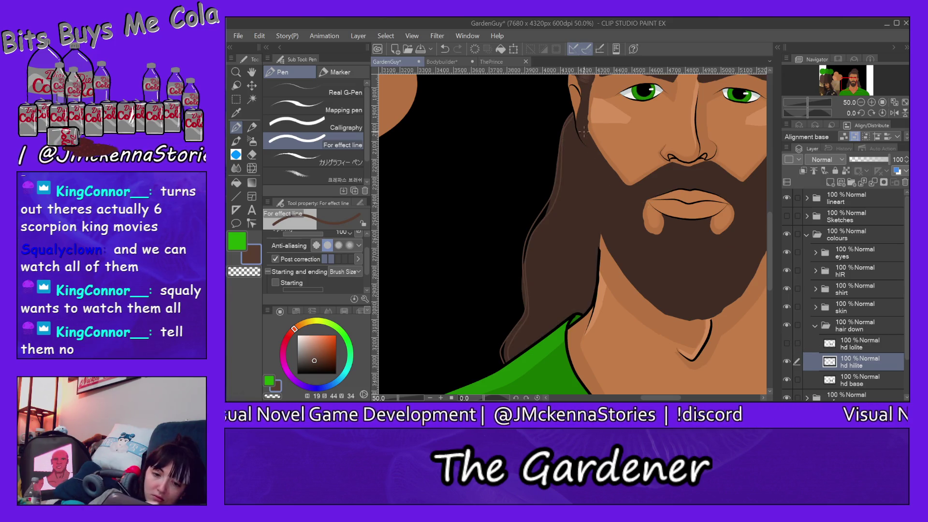
drag(575, 116, 530, 308)
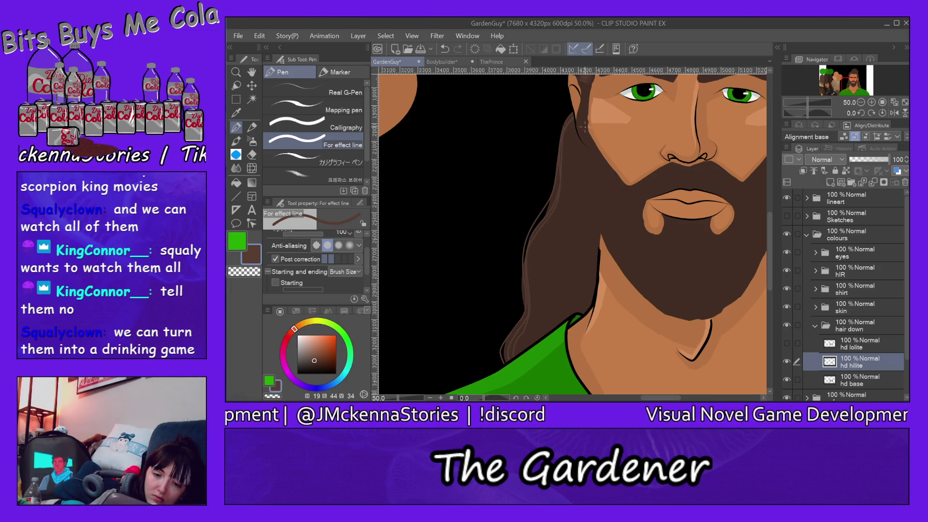
drag(584, 161, 550, 341)
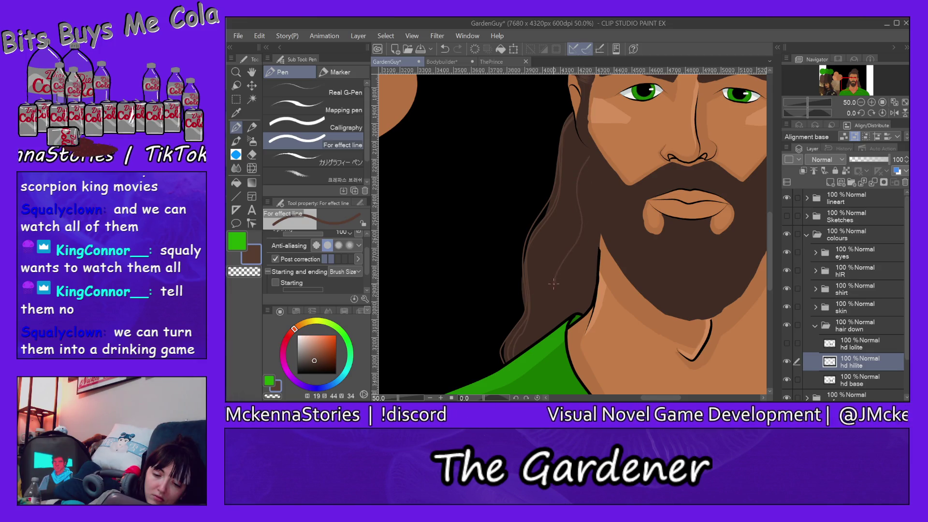
drag(586, 150, 543, 317)
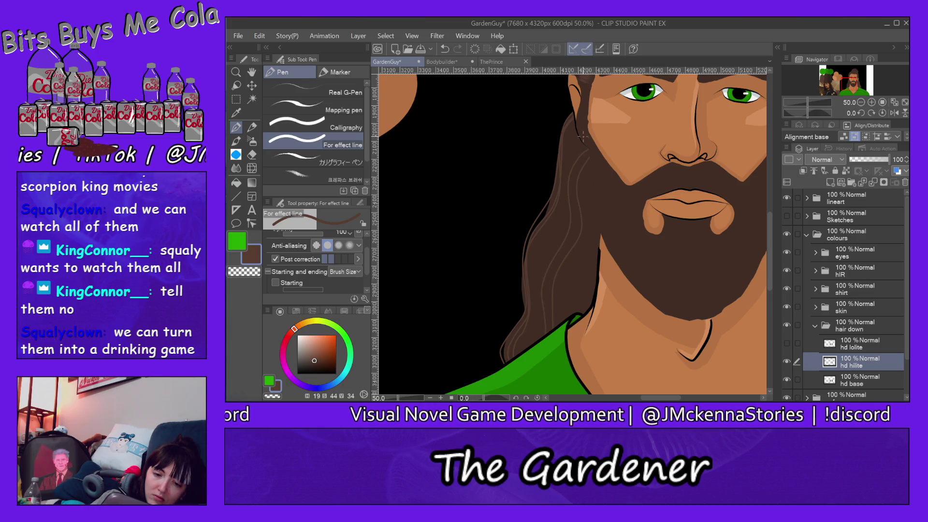
drag(578, 139, 530, 318)
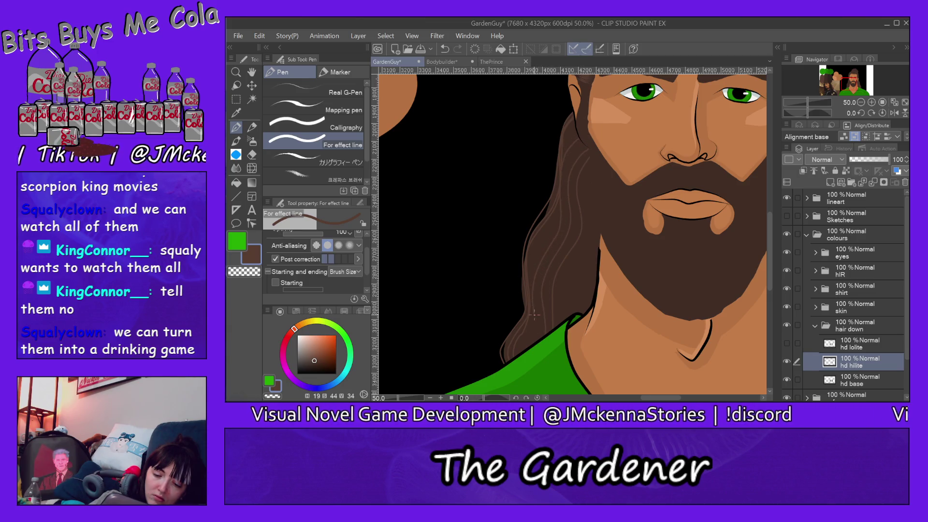
drag(583, 126, 552, 217)
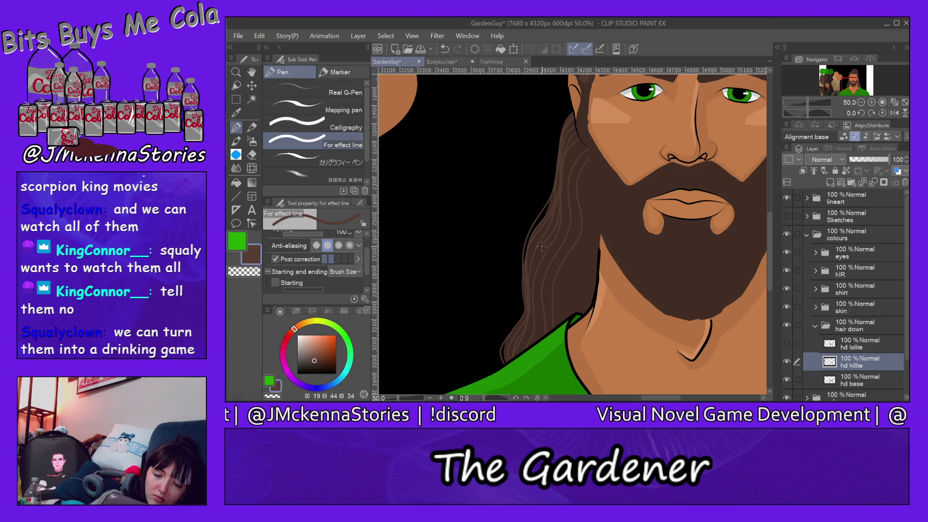
drag(585, 135, 570, 165)
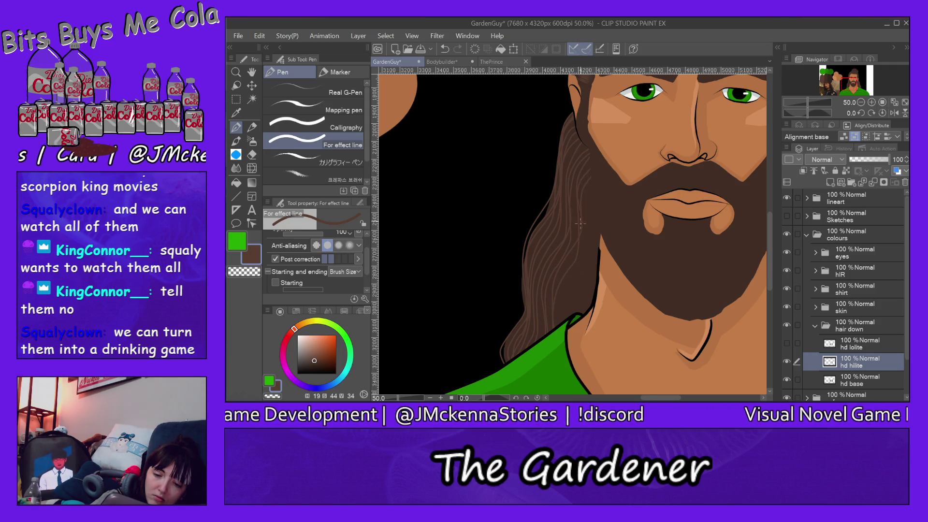
drag(583, 230, 583, 251)
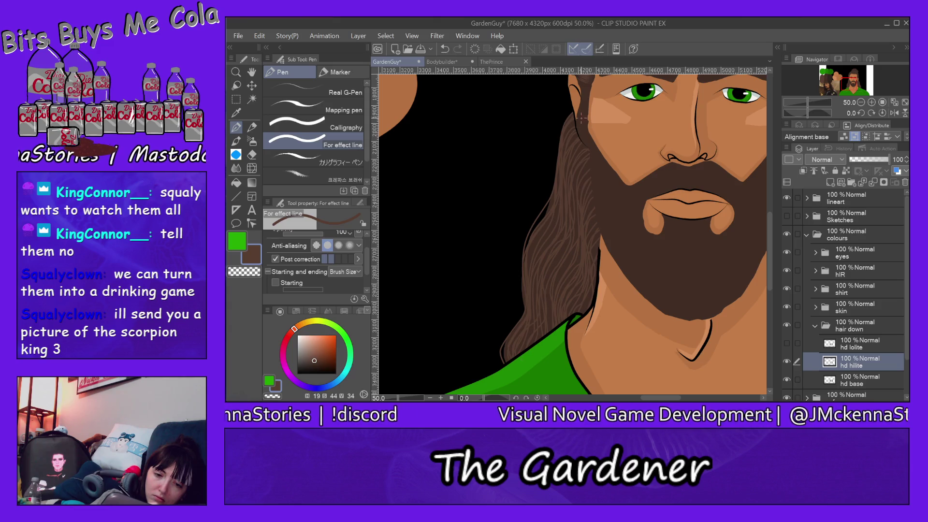
Step: Draw one more light strand on the hair's left edge and make the hd lolite layer visible
drag(562, 137, 549, 183)
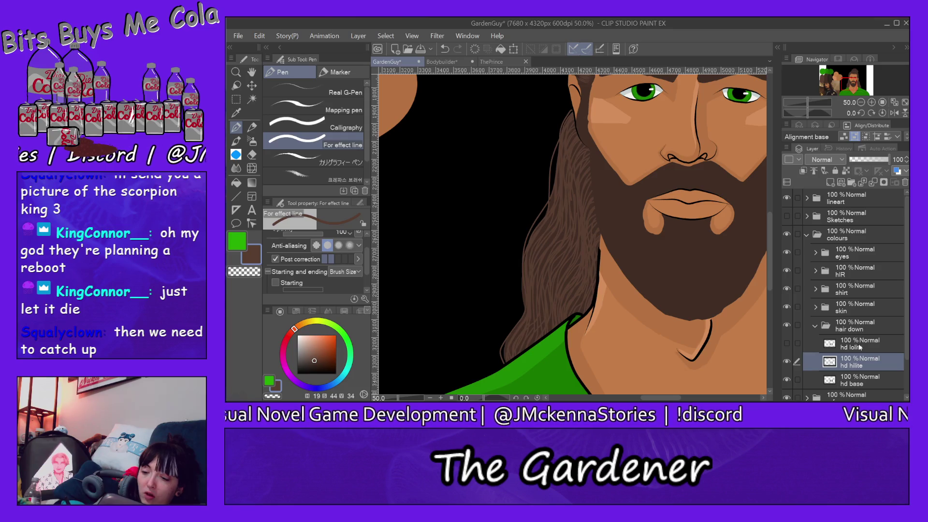
click(787, 343)
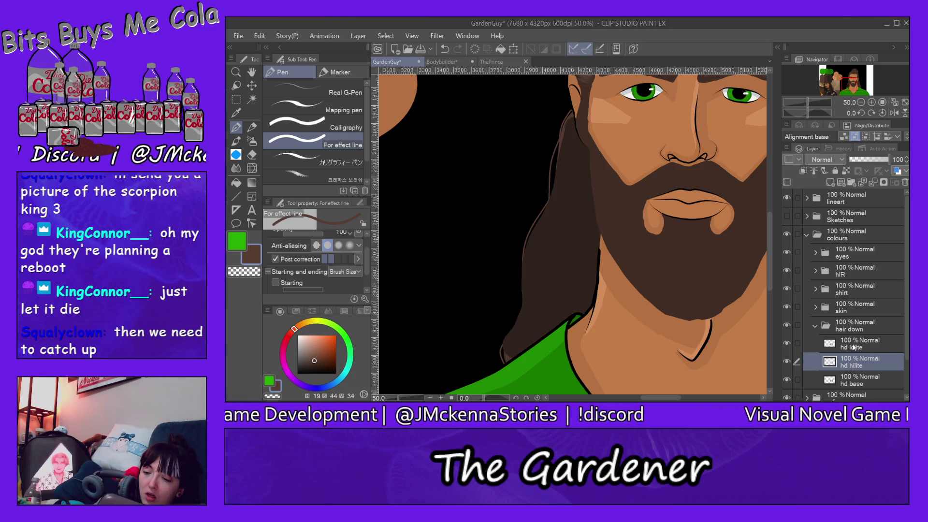
Step: With a small hard eraser on hd lolite, scratch thin strand lines through the dark shading beside the beard
click(855, 347)
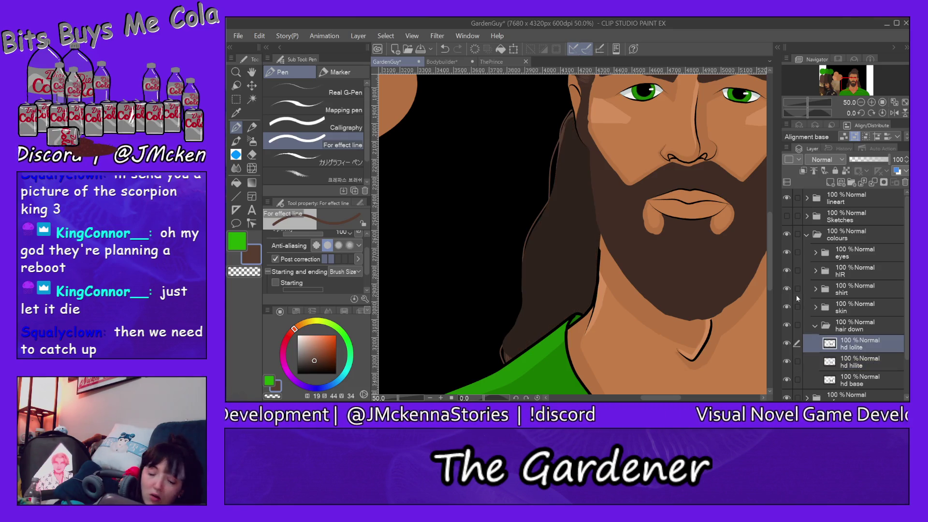
click(253, 153)
drag(571, 241, 541, 242)
mouse_move(516, 300)
mouse_down()
mouse_move(551, 287)
mouse_move(556, 241)
mouse_move(585, 309)
mouse_move(588, 208)
mouse_up()
mouse_move(583, 165)
mouse_down()
mouse_move(589, 202)
mouse_move(576, 116)
mouse_move(544, 164)
mouse_move(546, 242)
mouse_up()
mouse_move(564, 150)
mouse_down()
mouse_move(582, 240)
mouse_move(570, 114)
mouse_move(591, 162)
mouse_up()
mouse_move(599, 207)
mouse_down()
mouse_move(598, 248)
mouse_move(557, 347)
mouse_up()
mouse_move(585, 159)
mouse_down()
mouse_move(577, 125)
mouse_move(556, 147)
mouse_up()
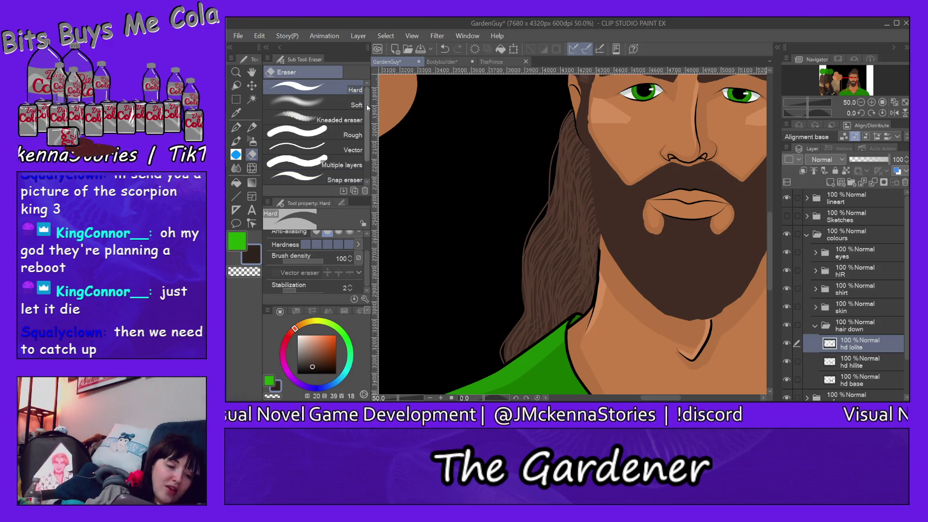
Step: Draw dark strands with the Pen down the left hair edge from hairline toward the shirt
click(239, 127)
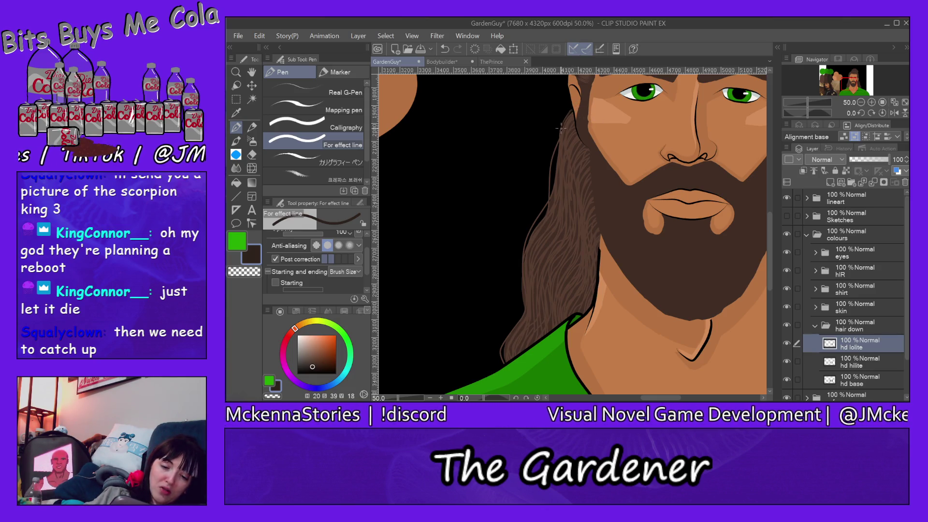
drag(560, 190, 525, 251)
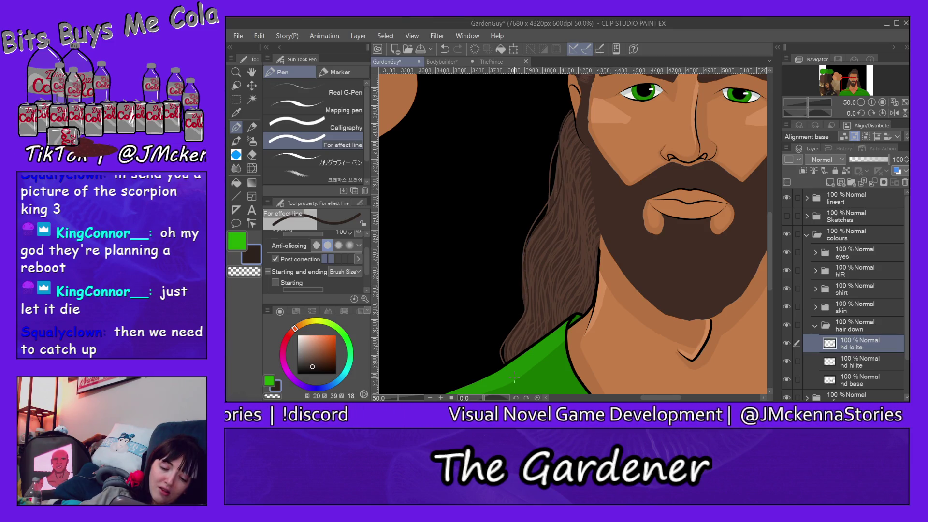
drag(566, 130, 557, 209)
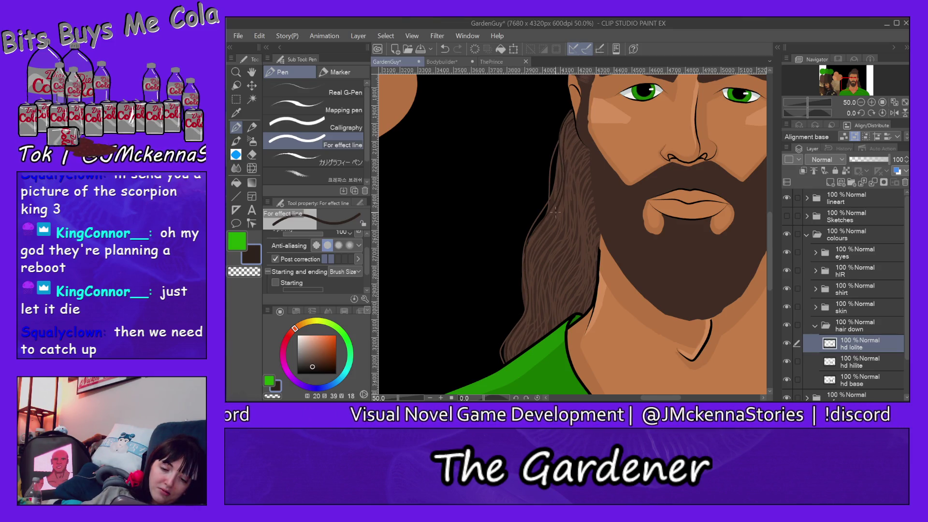
drag(583, 125, 554, 224)
drag(533, 291, 514, 345)
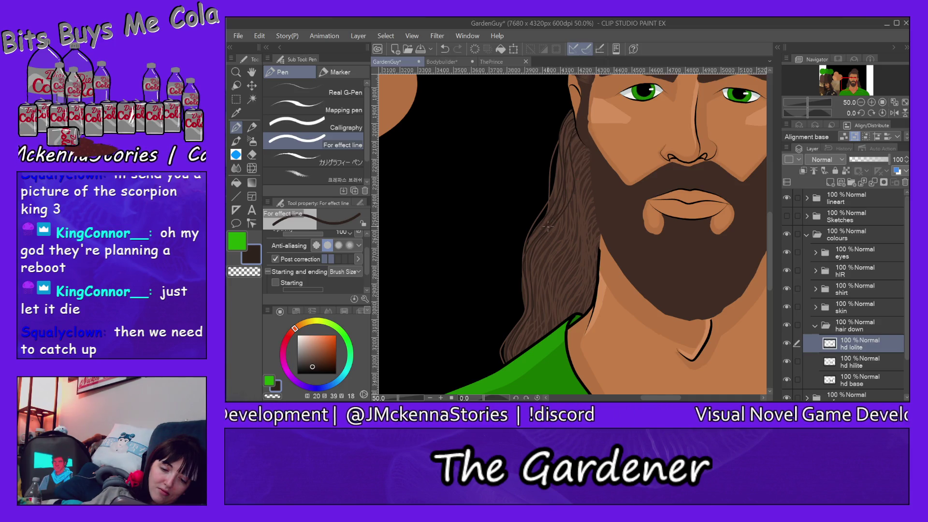
drag(529, 292, 526, 321)
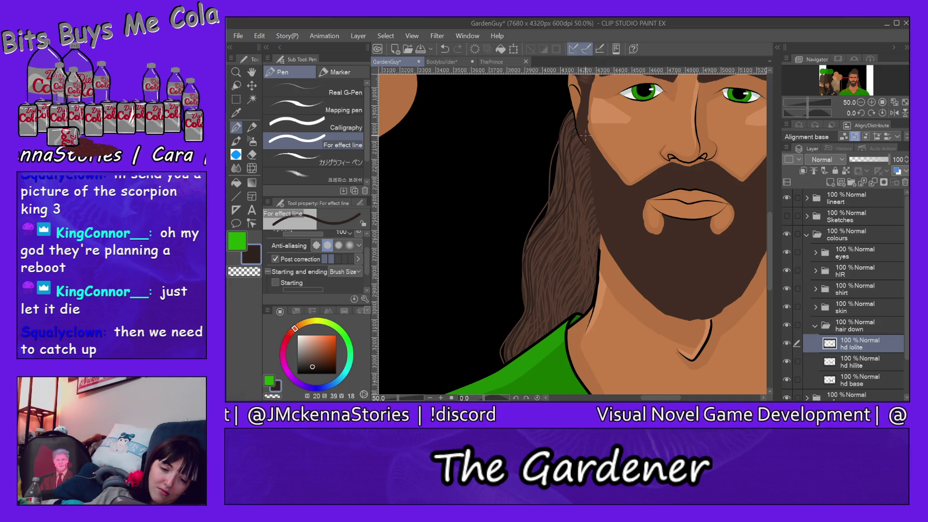
drag(576, 193, 537, 315)
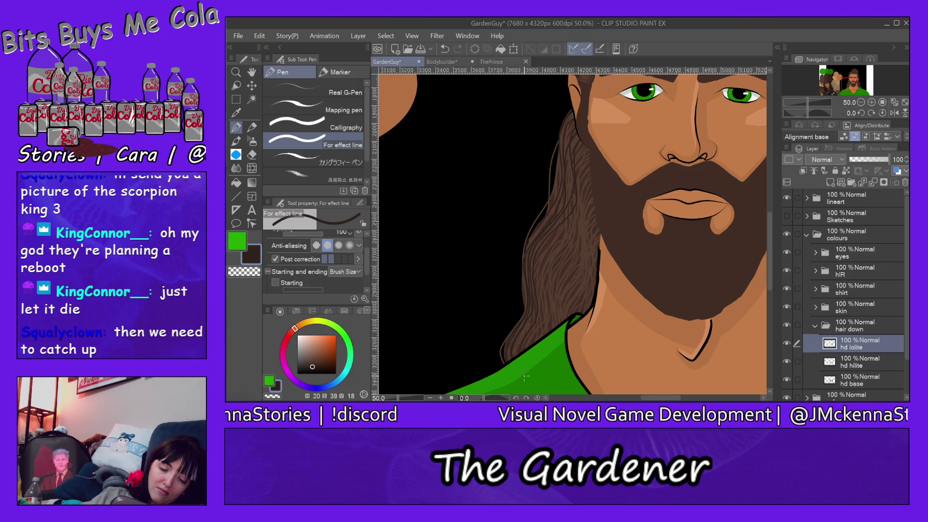
drag(587, 146, 581, 223)
drag(546, 283, 542, 322)
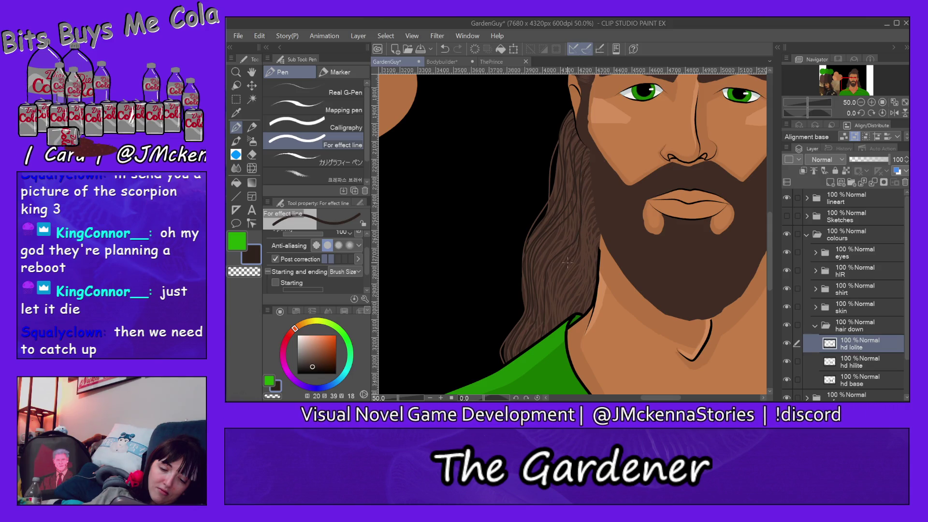
Step: Add dense dark strands through the hair along the beard edge
drag(589, 174, 579, 197)
drag(582, 235, 553, 299)
drag(585, 267, 560, 323)
drag(589, 267, 569, 315)
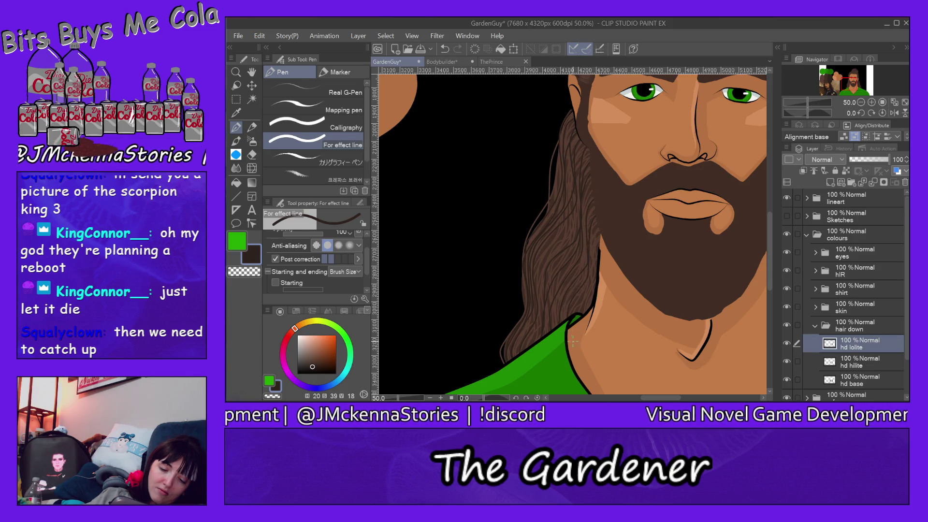
drag(590, 267, 577, 296)
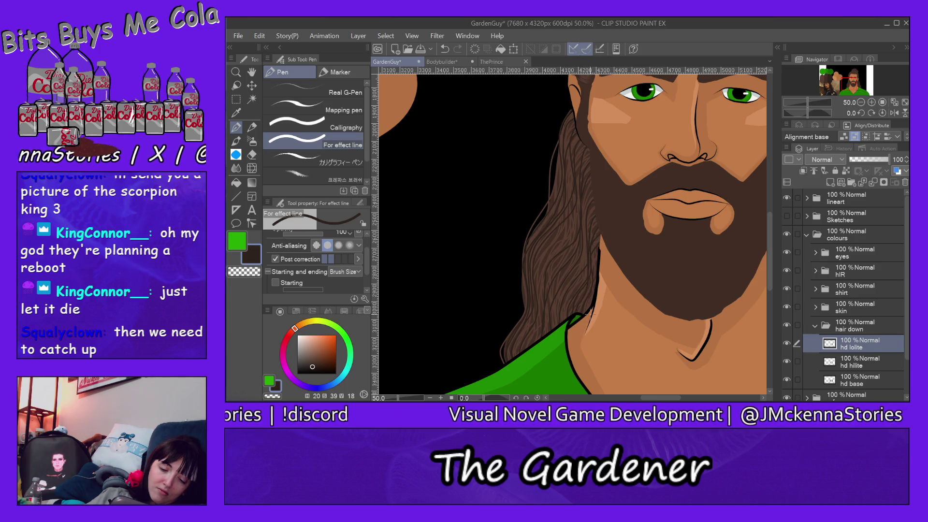
drag(595, 269, 587, 302)
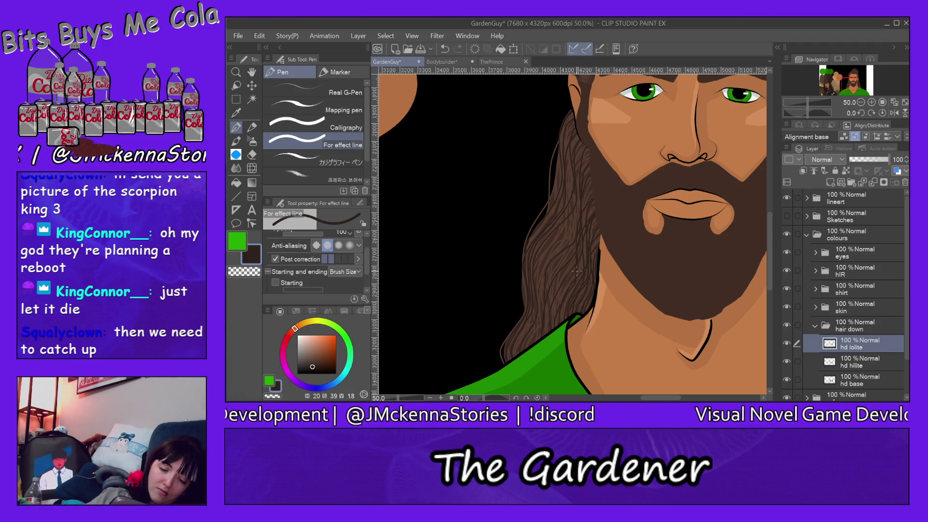
drag(574, 249, 552, 329)
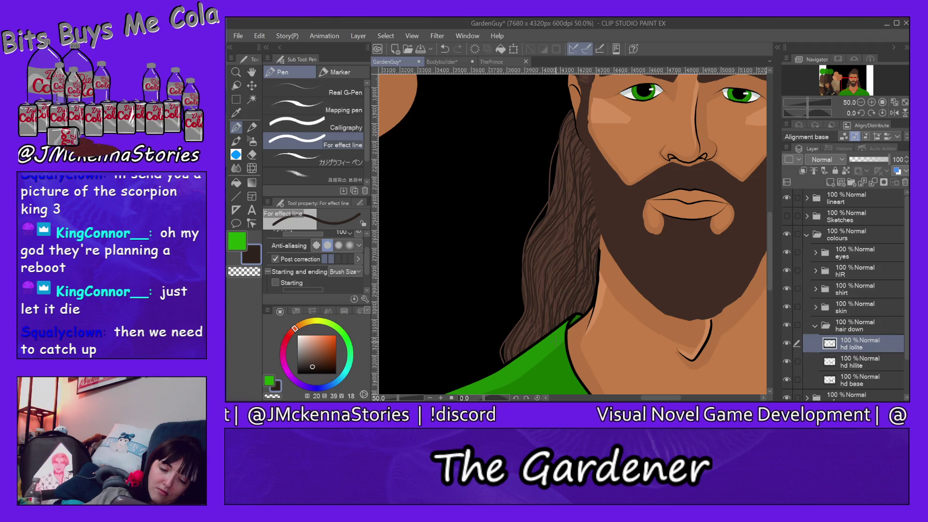
drag(578, 205, 555, 277)
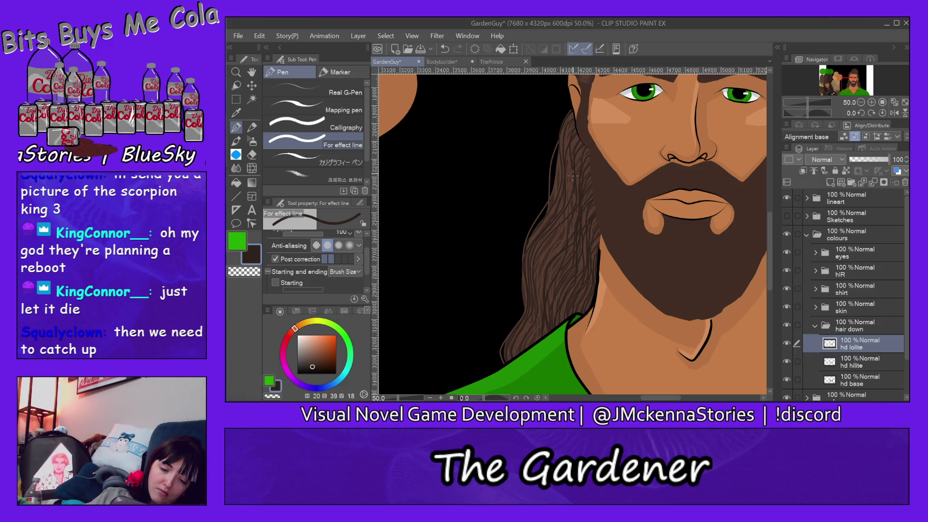
drag(555, 250, 539, 278)
Step: Add short faint strands near the shoulder and upper hair, then fit the canvas to the window
drag(537, 324, 528, 351)
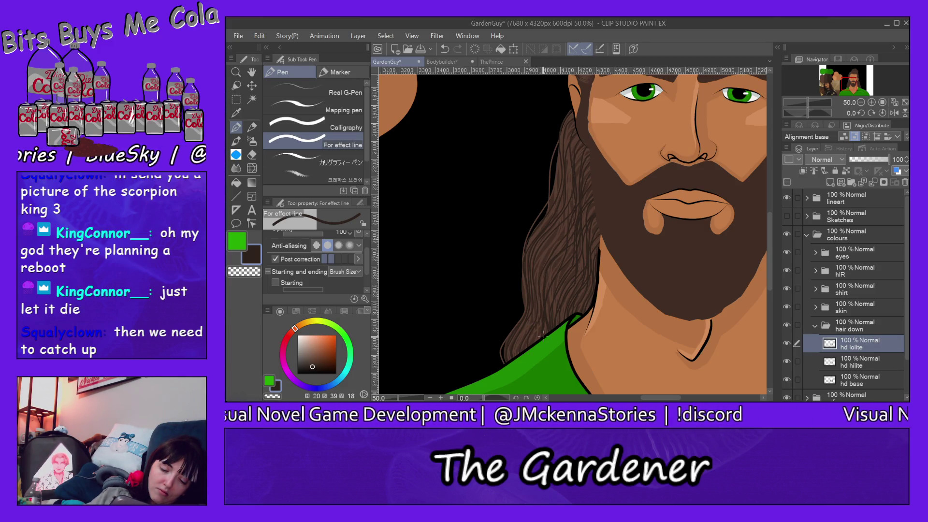
drag(544, 251, 539, 307)
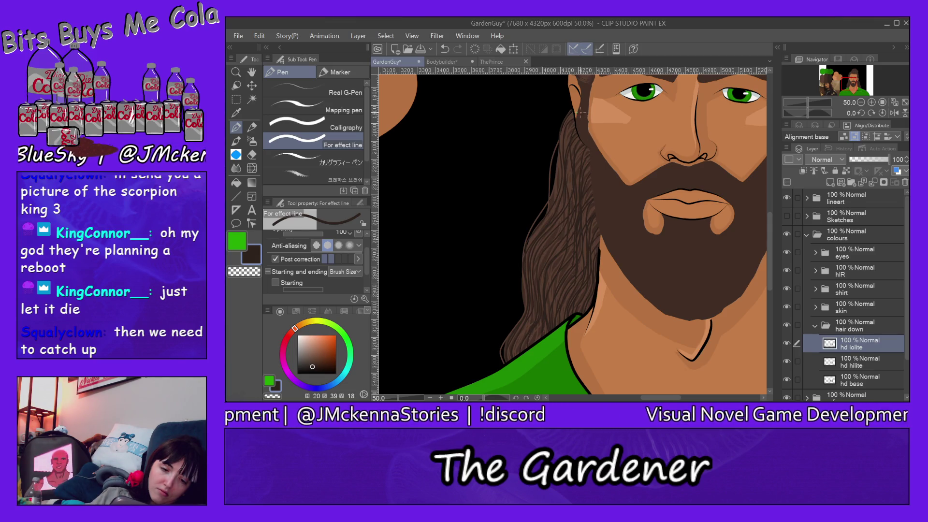
drag(559, 145, 559, 169)
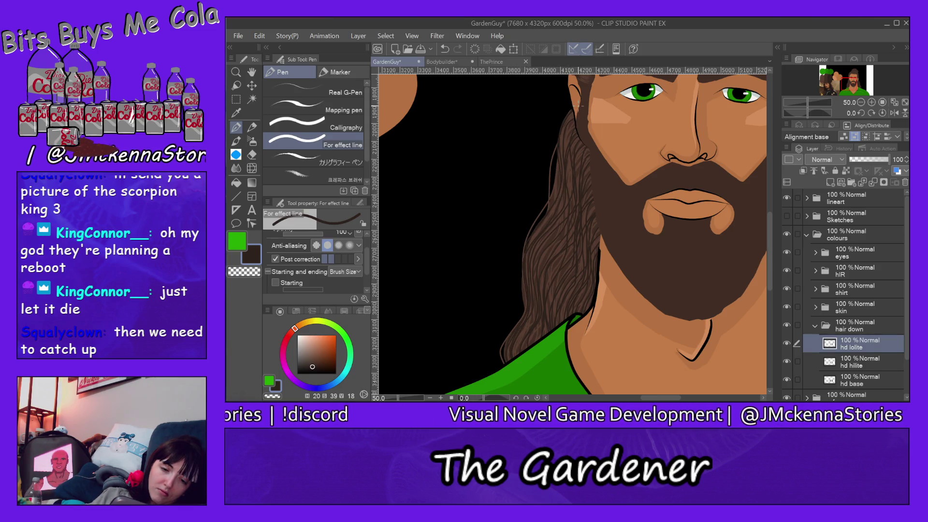
drag(546, 211, 520, 283)
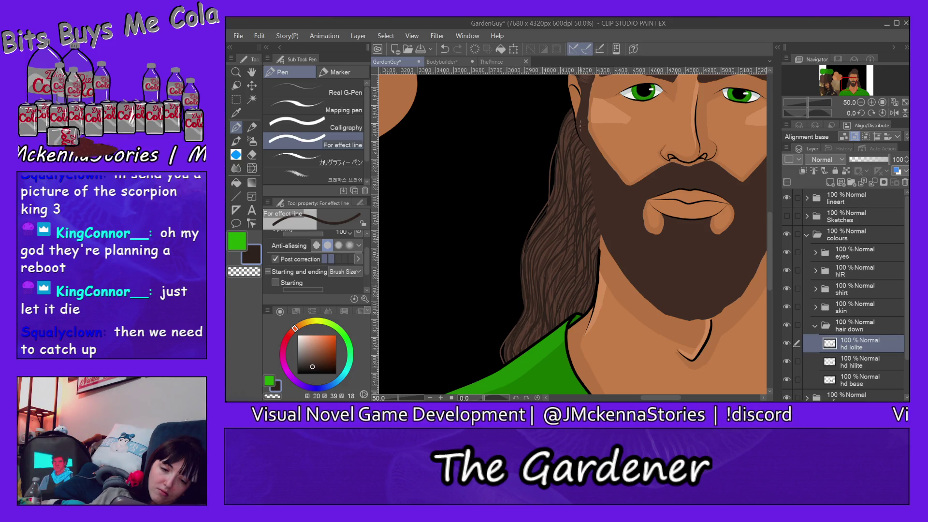
drag(574, 130, 565, 156)
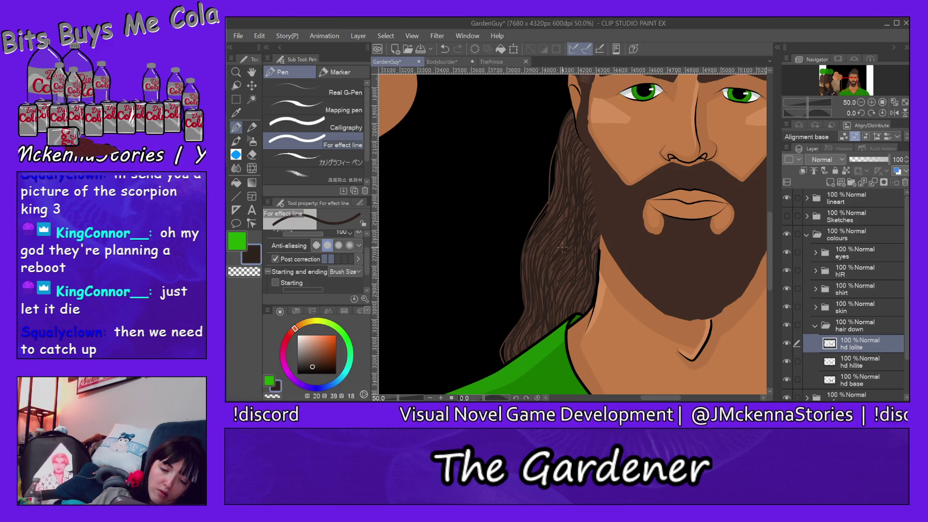
drag(577, 108, 558, 151)
drag(571, 117, 564, 146)
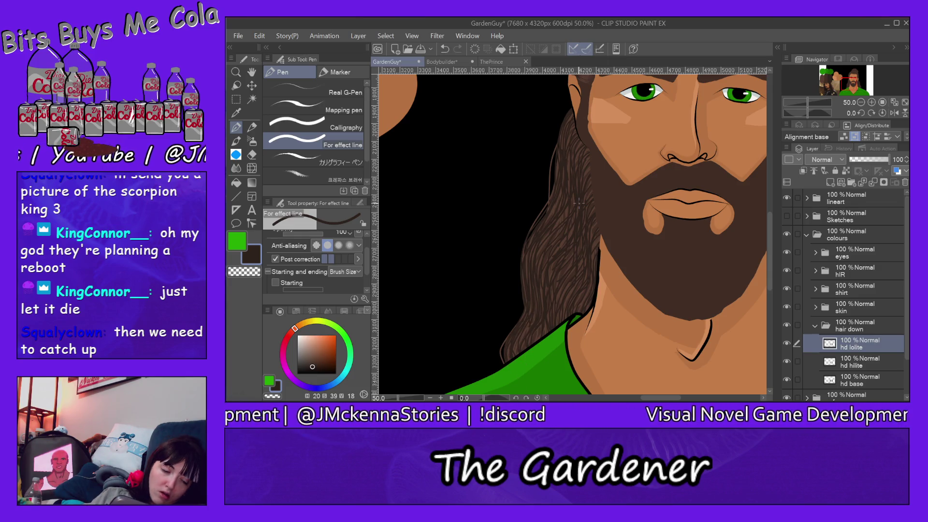
key(ctrl+0)
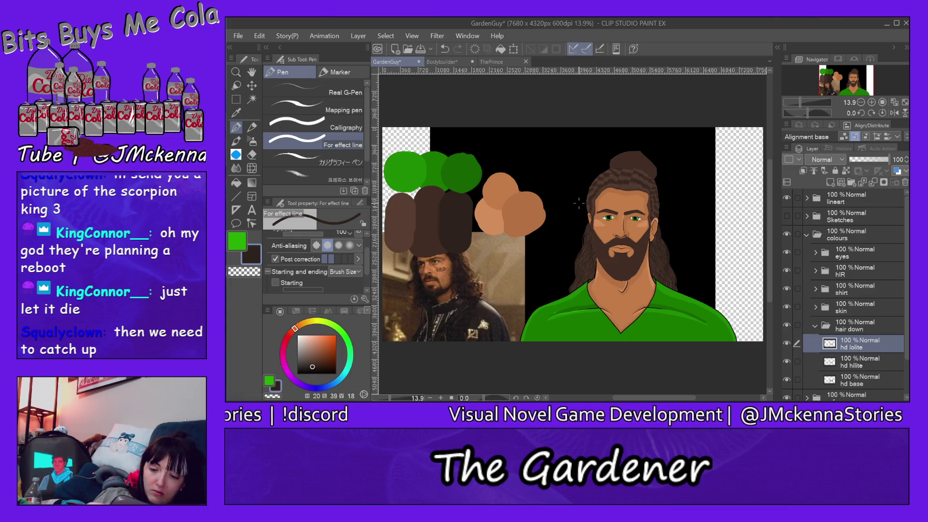
Step: Zoom to 50% on the face and draw three thin dark strands on the long hair
click(236, 72)
click(589, 267)
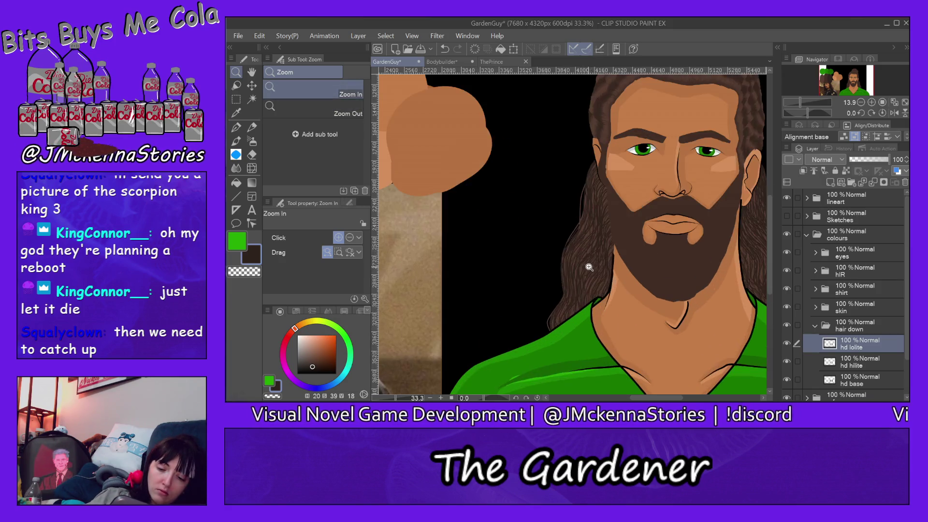
click(589, 267)
click(237, 125)
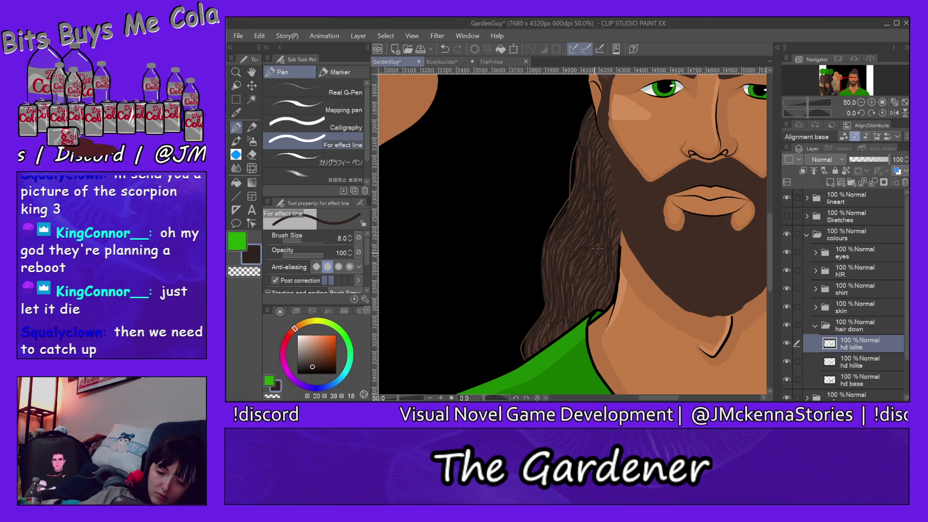
drag(606, 222, 604, 233)
drag(614, 274, 608, 291)
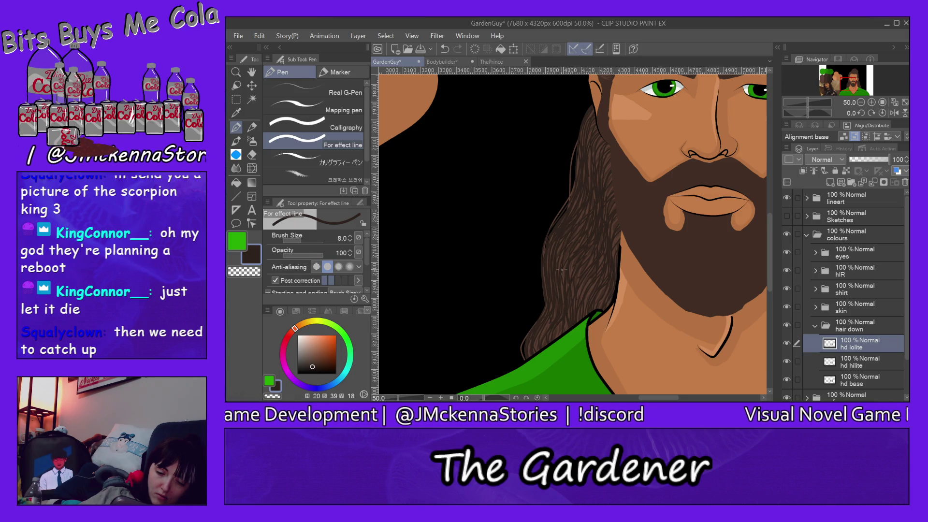
drag(571, 277, 575, 257)
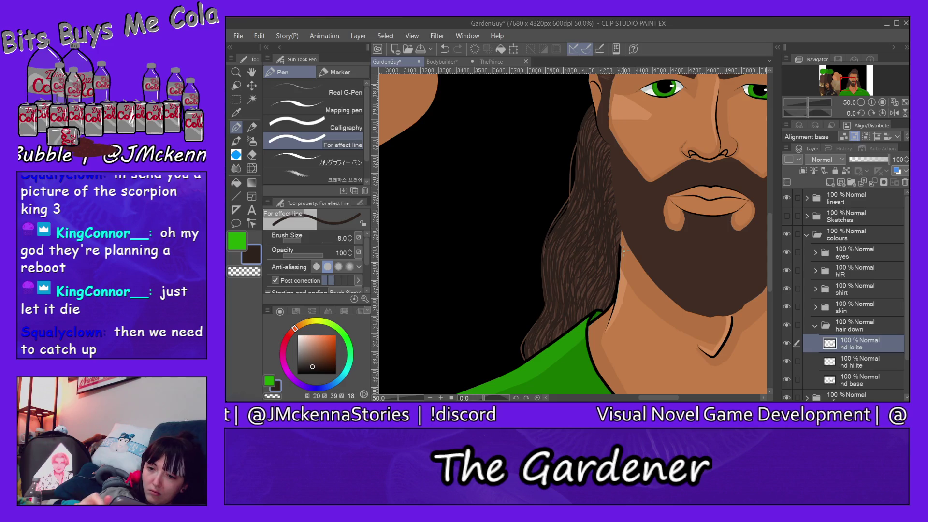
Step: Set the hd lolite layer's opacity to 75%
click(870, 159)
drag(870, 159, 876, 158)
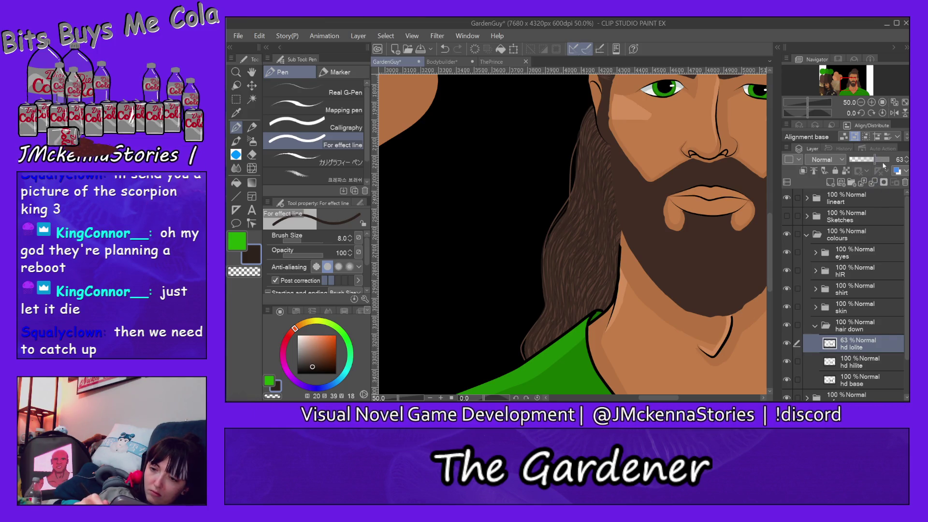
click(906, 158)
click(906, 158)
click(907, 158)
click(906, 158)
click(906, 158)
click(907, 158)
click(906, 158)
click(906, 158)
click(907, 158)
click(906, 158)
click(907, 159)
click(906, 158)
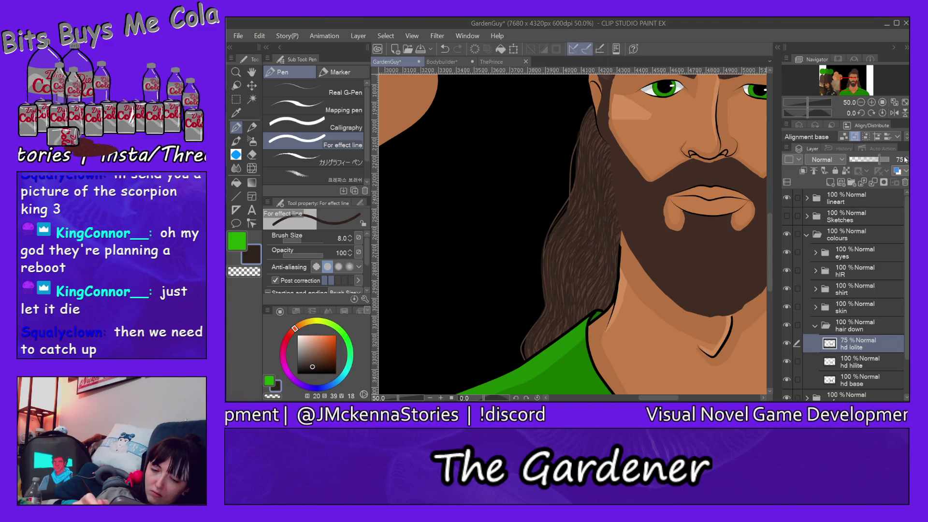
Step: Select the hd hilite layer and lower its opacity to 65%
double_click(856, 363)
key(Return)
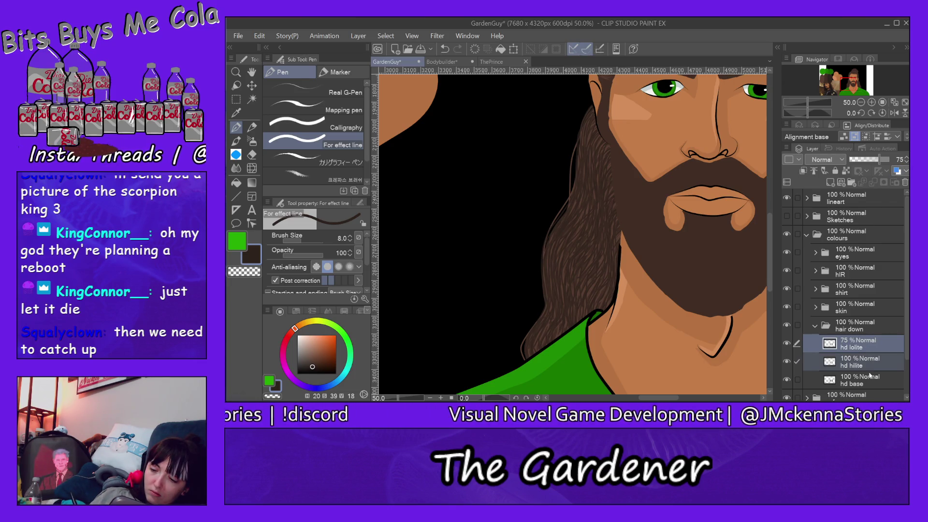
click(866, 364)
click(877, 160)
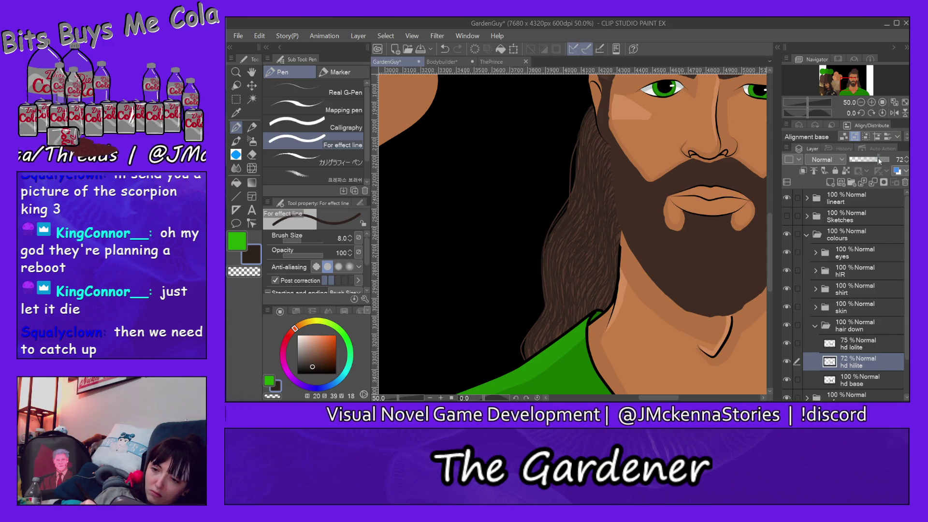
click(906, 163)
click(907, 163)
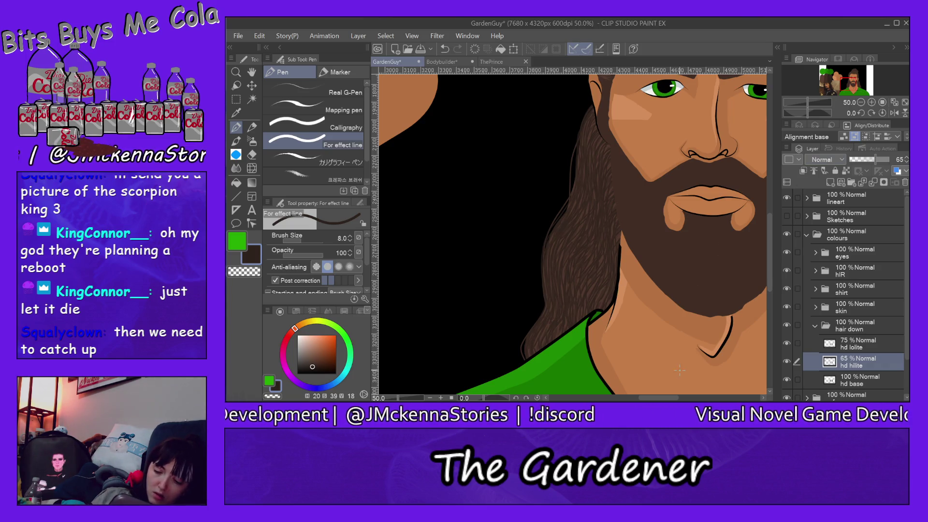
drag(680, 370, 536, 370)
drag(676, 227, 689, 227)
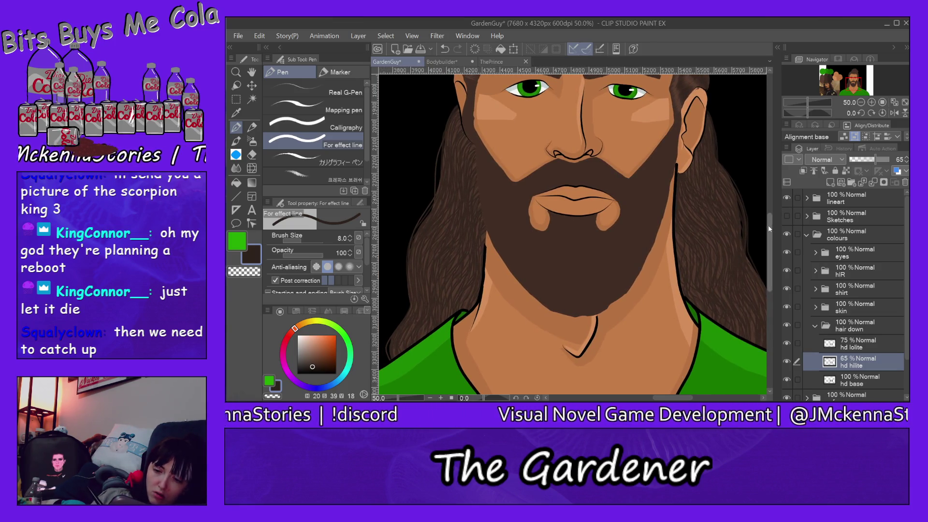
Step: Expand the hIR folder, set hair hilite to 52% opacity, and fit the canvas to the view
drag(769, 228, 769, 157)
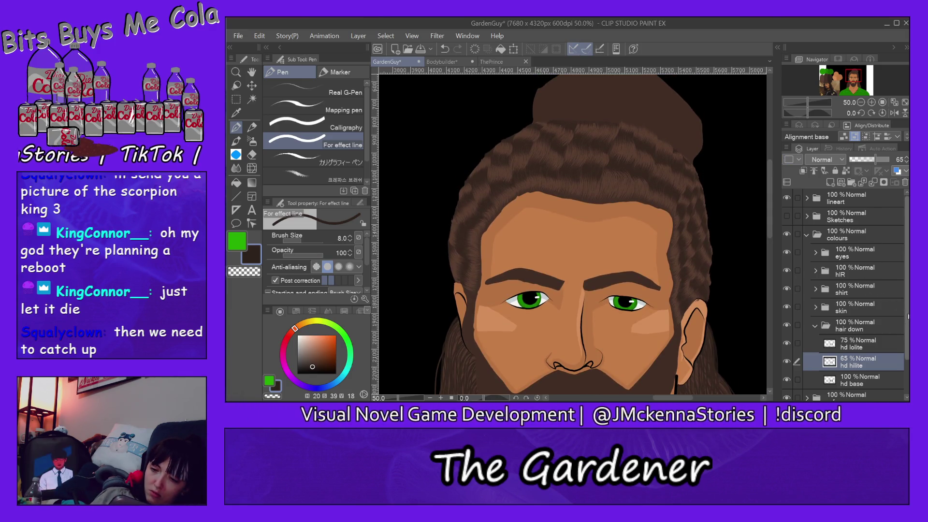
click(858, 271)
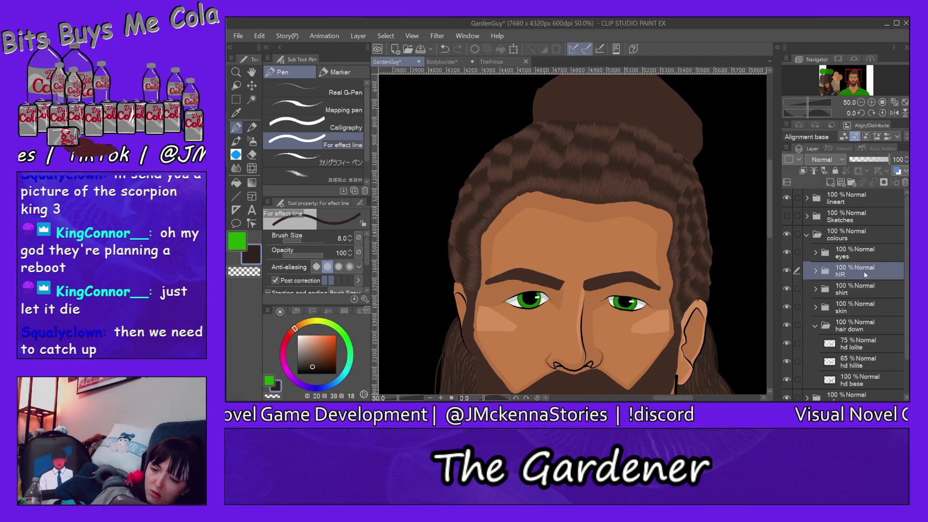
click(815, 272)
click(870, 307)
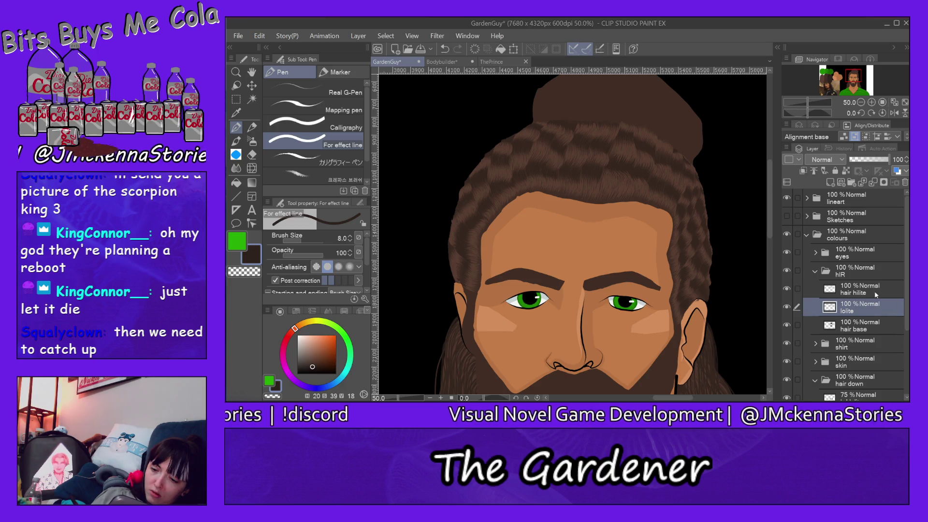
click(875, 289)
click(883, 162)
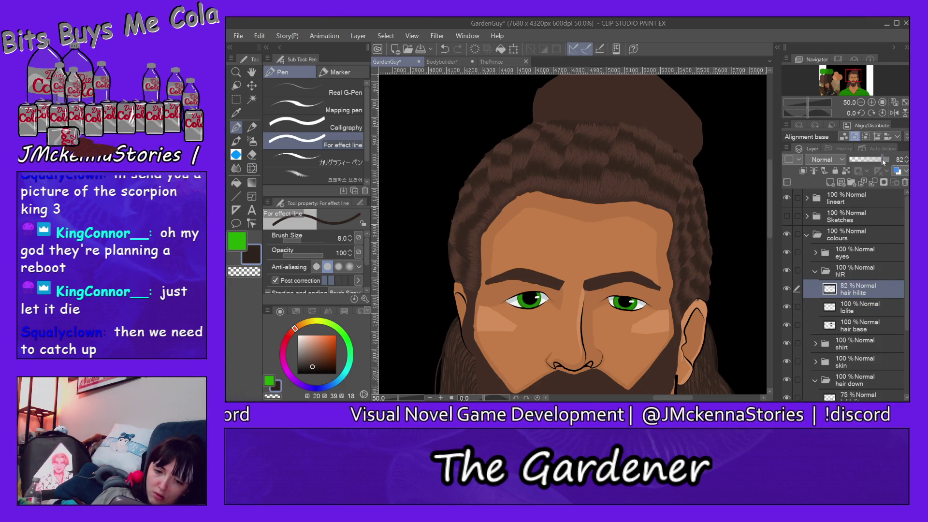
click(882, 160)
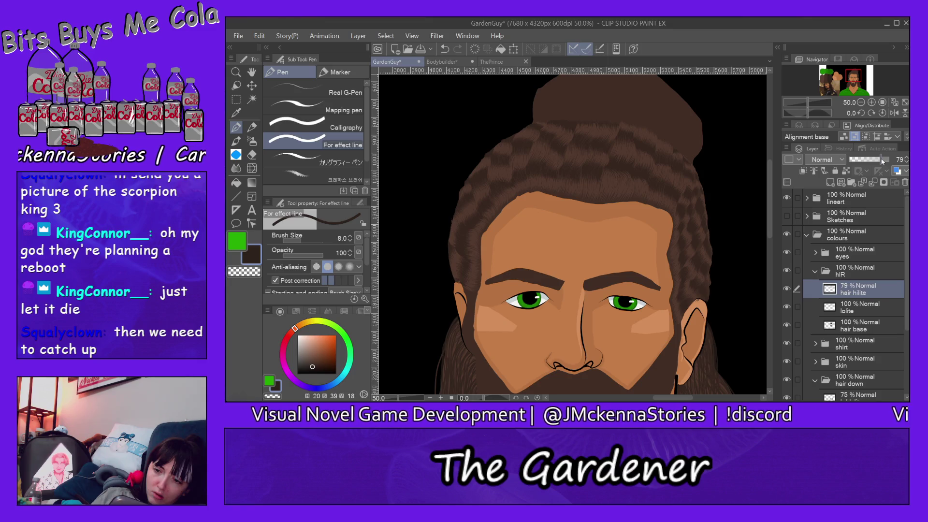
drag(872, 161, 873, 163)
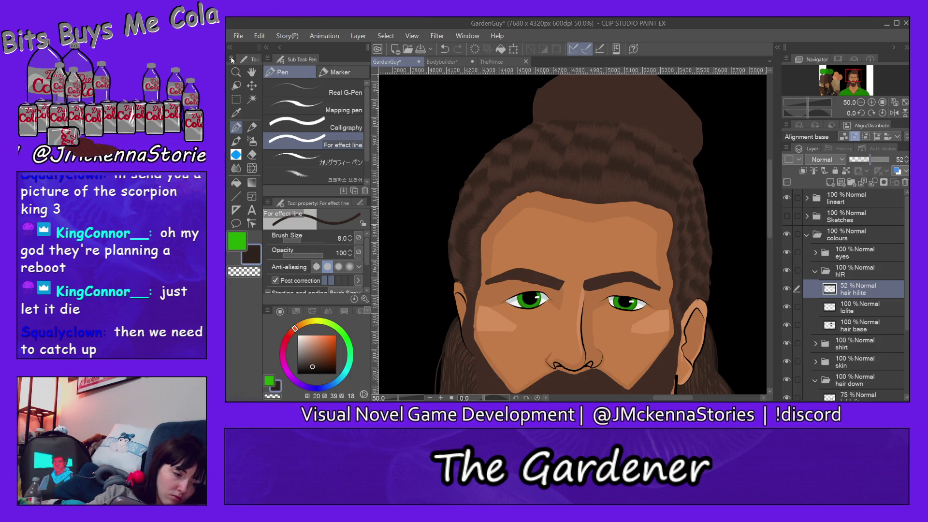
key(ctrl+0)
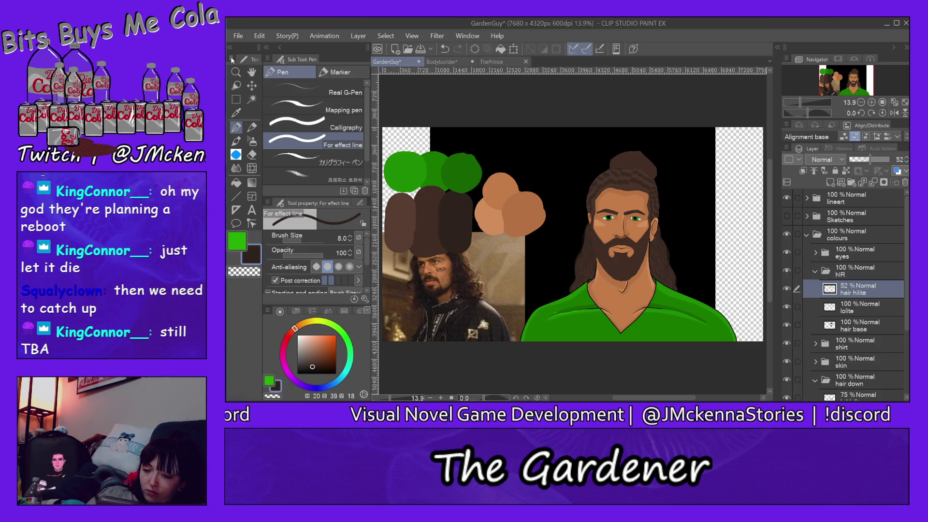
Step: Create a new layer folder named 'bun' and move it below the hIR folder
click(816, 273)
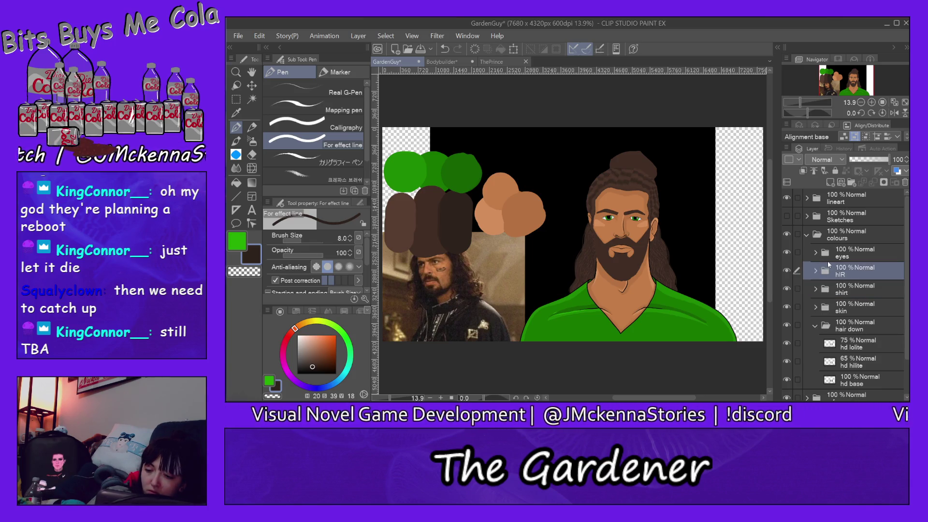
click(856, 184)
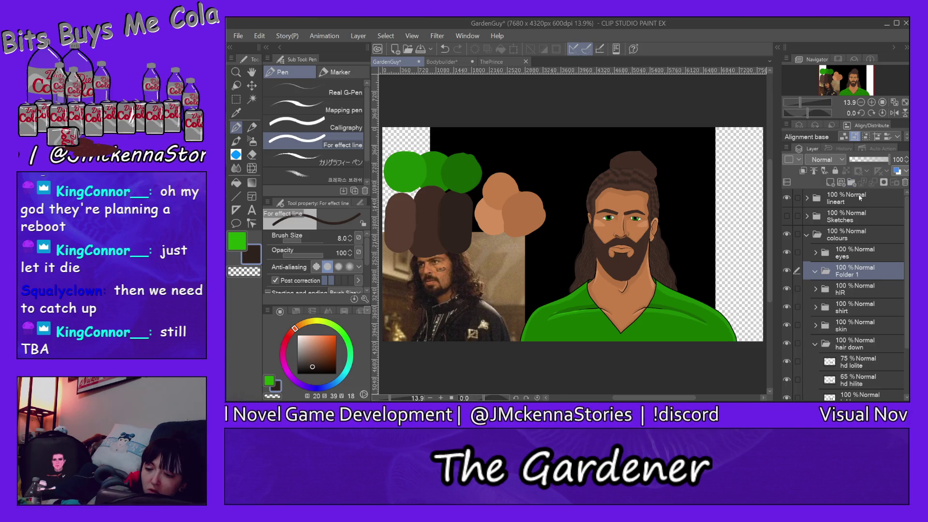
double_click(855, 274)
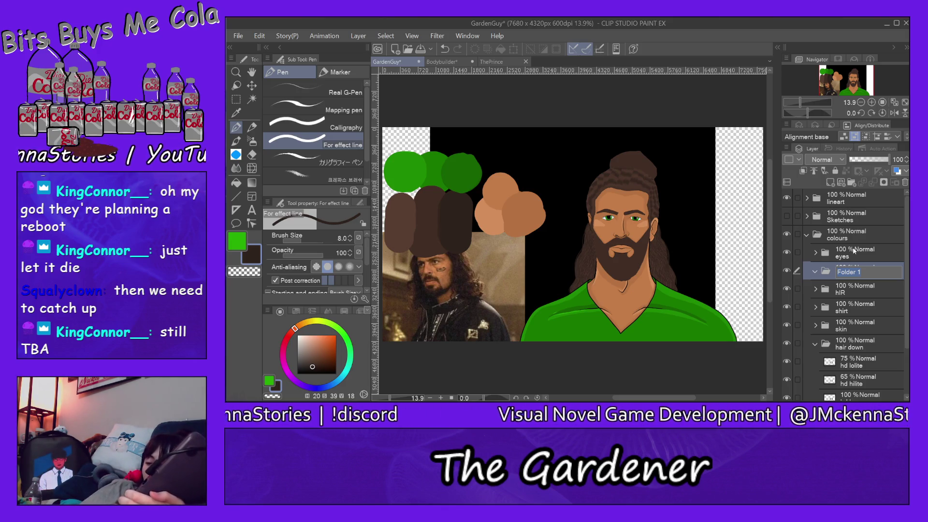
text(bun)
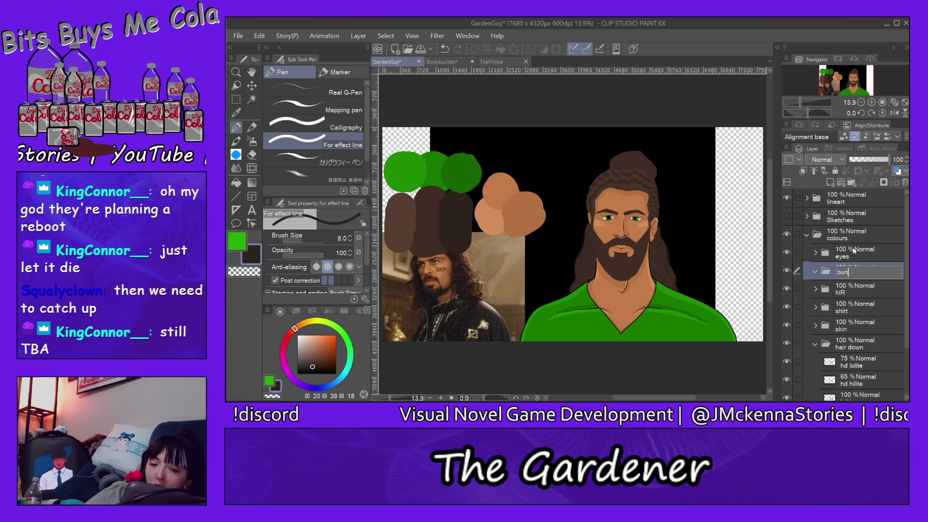
key(Return)
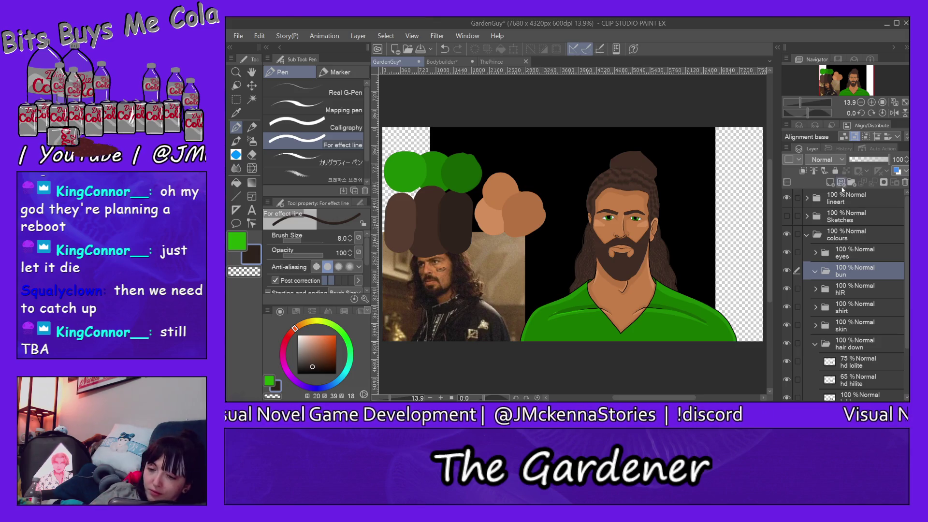
drag(850, 270, 858, 293)
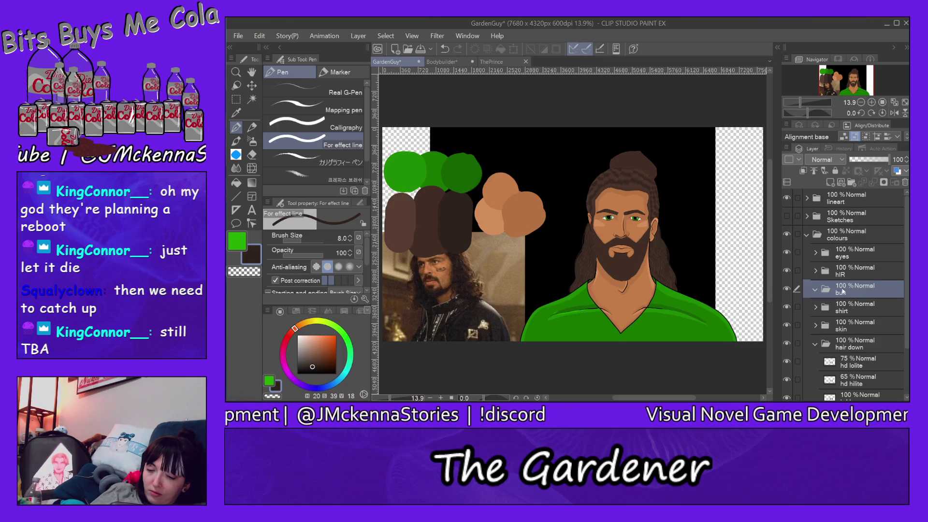
Step: Add two layers inside the bun folder, named base and hilite
click(831, 182)
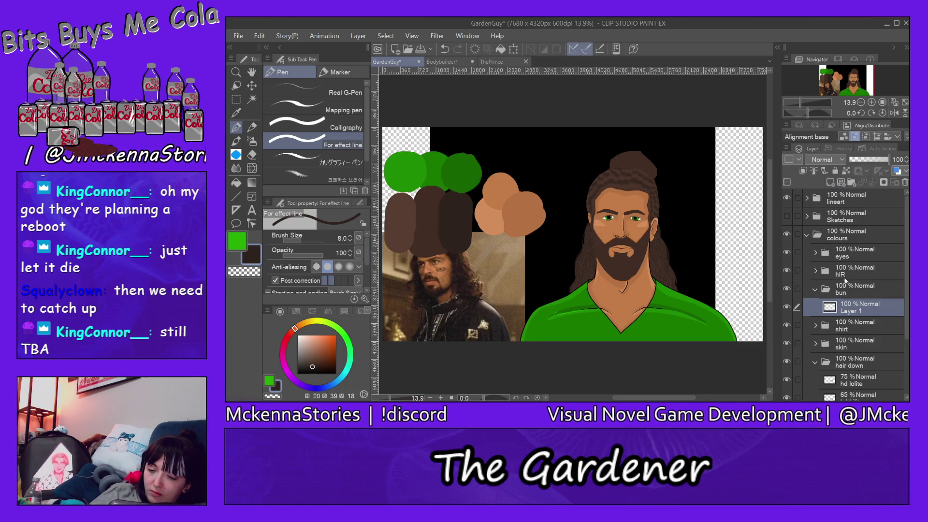
double_click(850, 310)
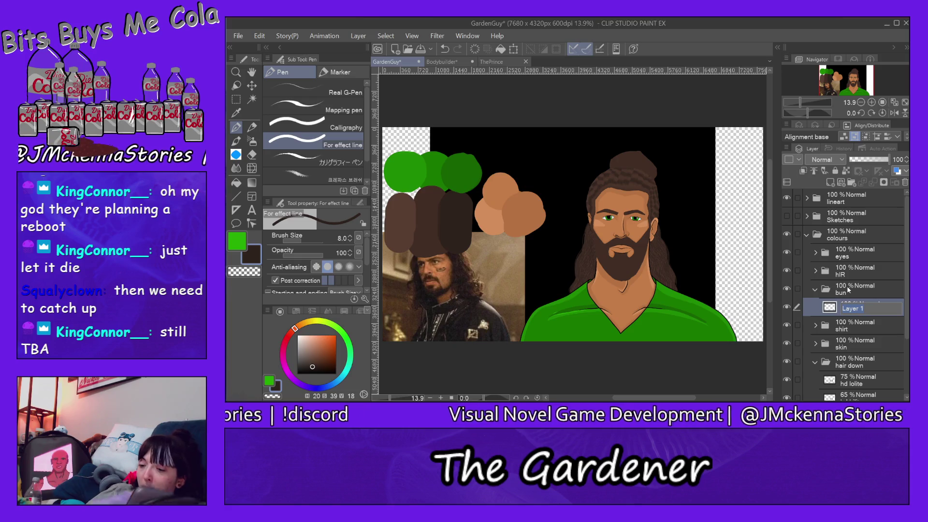
text(bae)
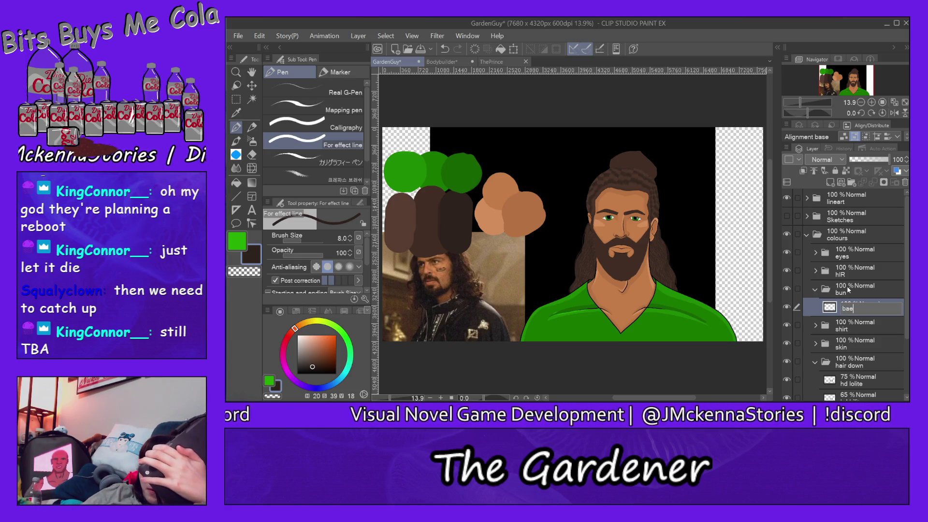
text(se)
key(Return)
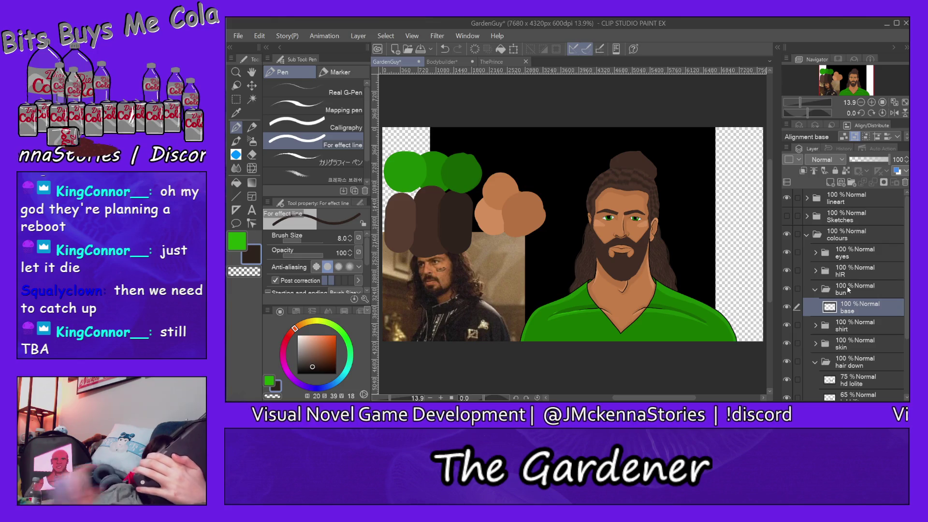
click(830, 183)
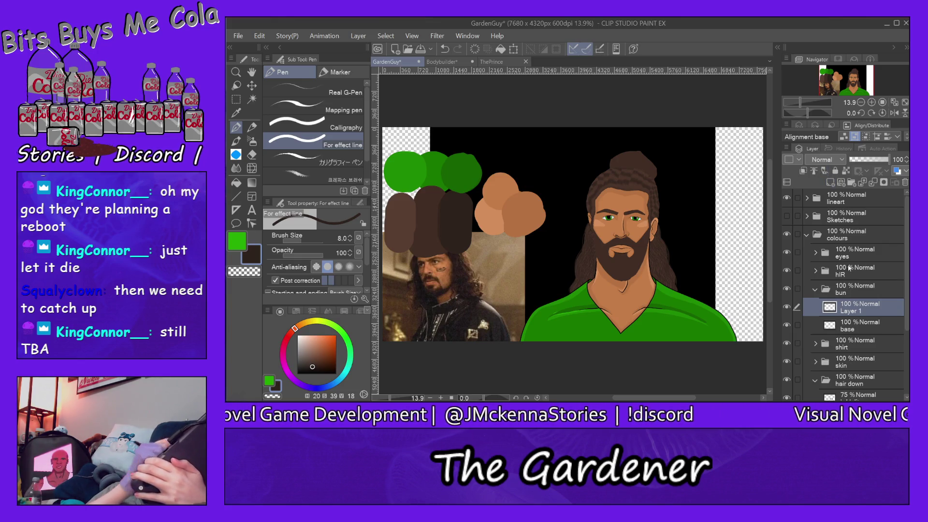
double_click(856, 311)
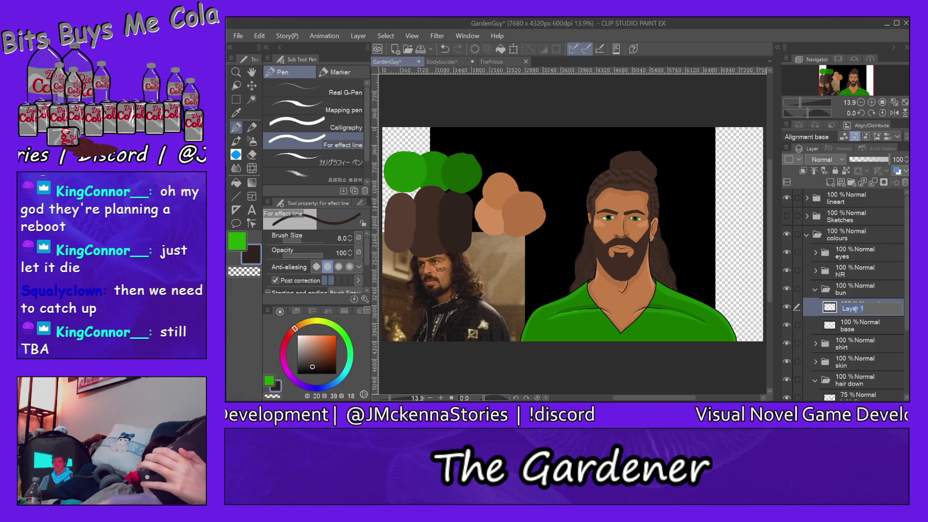
text(hilite)
key(Return)
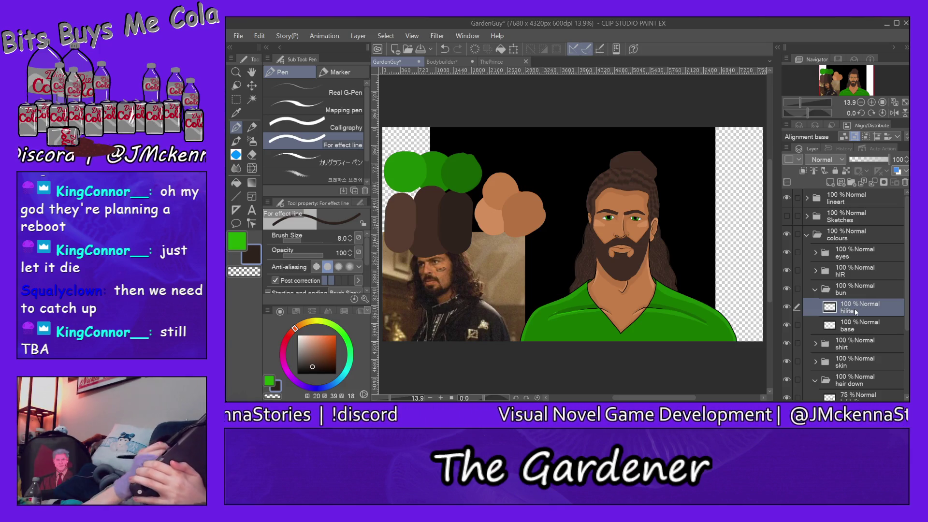
Step: Add a third layer named lolite above hilite in the bun folder
click(829, 183)
double_click(850, 310)
text(hilite)
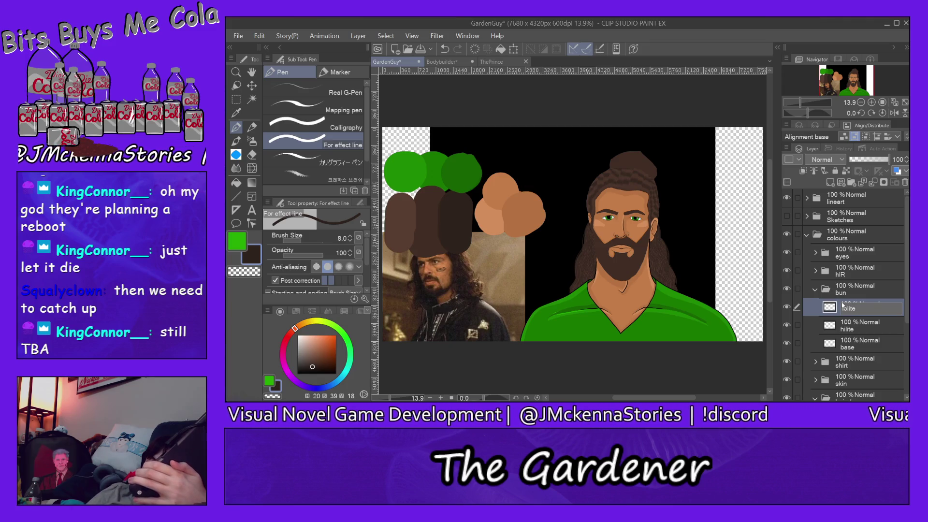
key(Return)
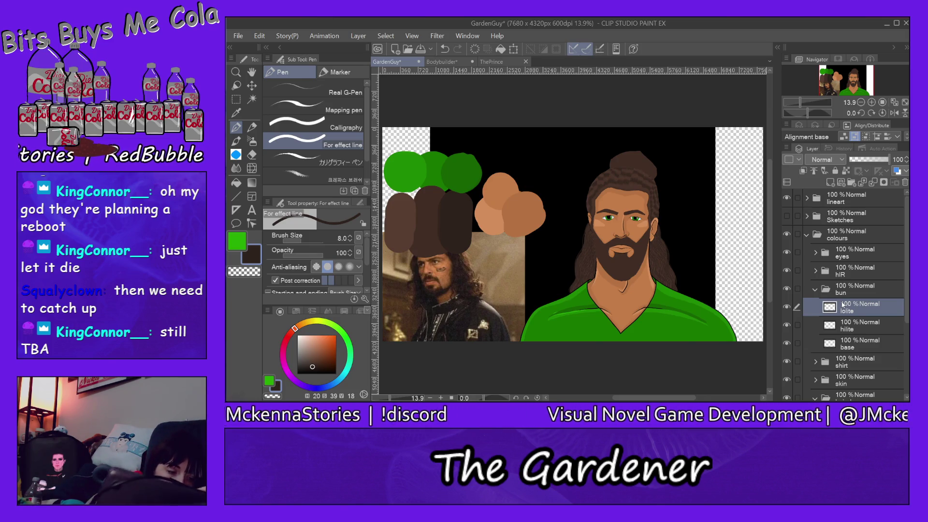
click(236, 71)
Step: Zoom in on the bun to 100%
click(644, 183)
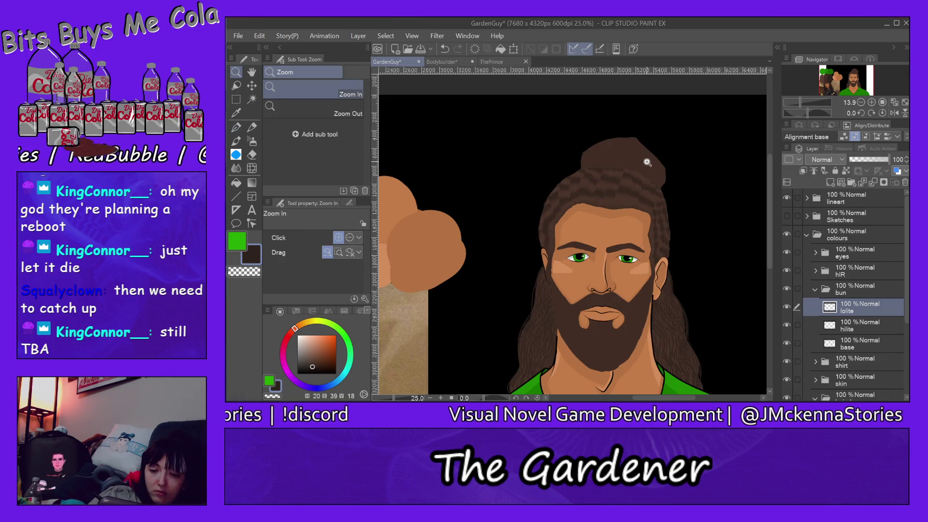
click(636, 146)
click(636, 146)
click(642, 149)
click(645, 138)
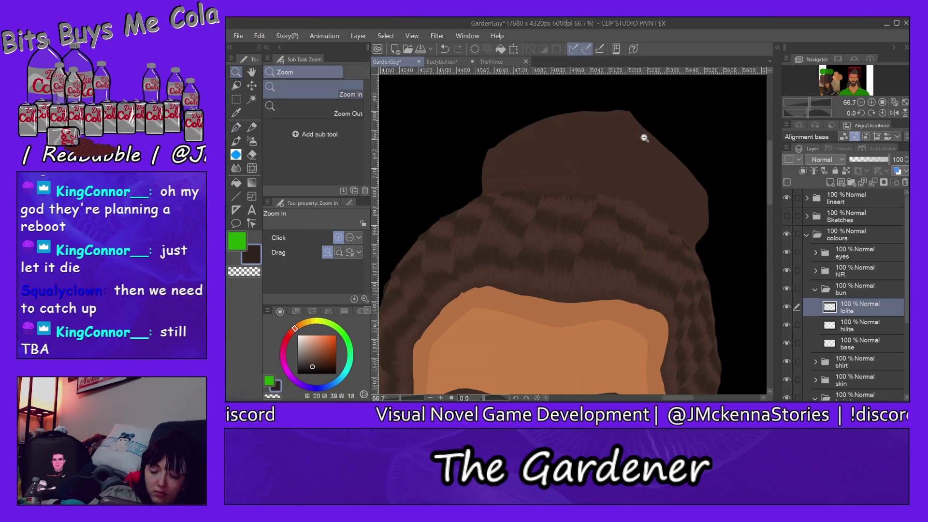
click(621, 148)
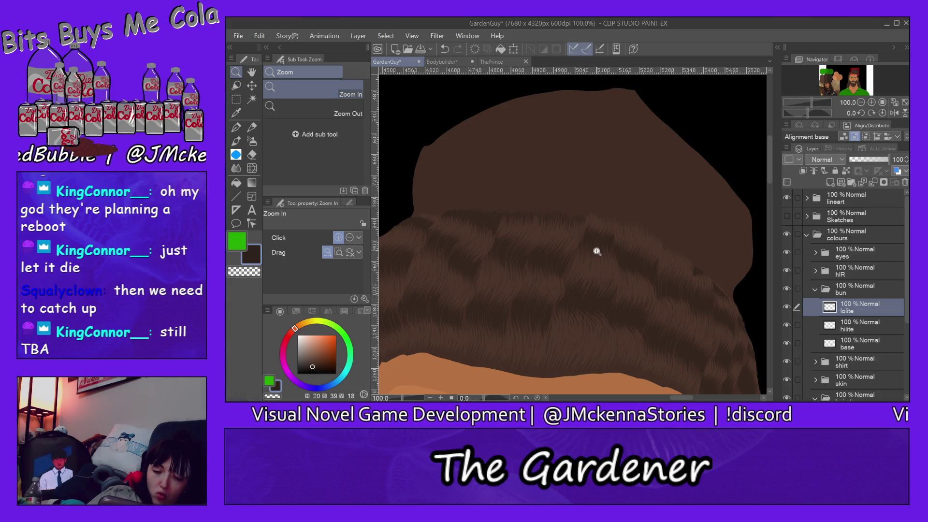
key(alt)
Step: With the Pen, pan to another part of the bun and pick a slightly different brown
click(237, 127)
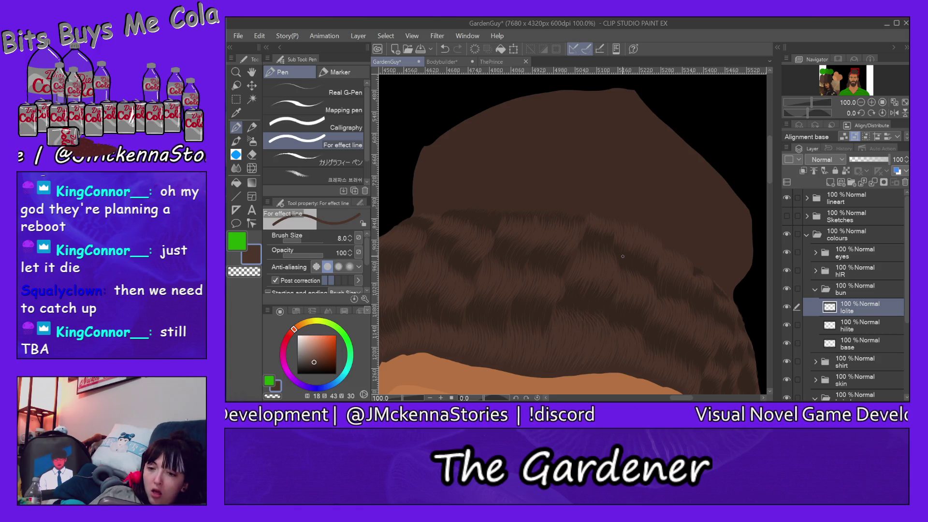
mouse_move(836, 86)
mouse_down()
mouse_move(826, 78)
mouse_move(854, 71)
mouse_up()
alt+click(499, 217)
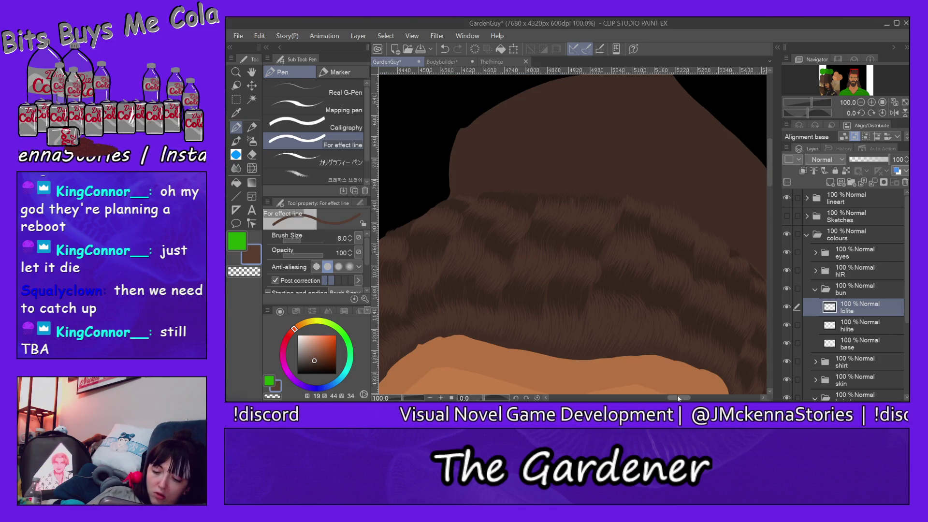
drag(679, 398, 683, 400)
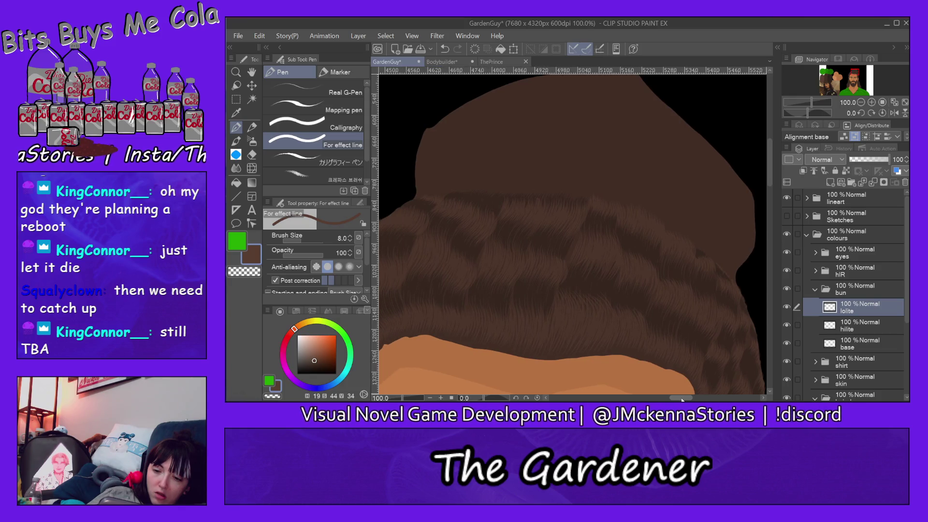
drag(770, 170, 786, 159)
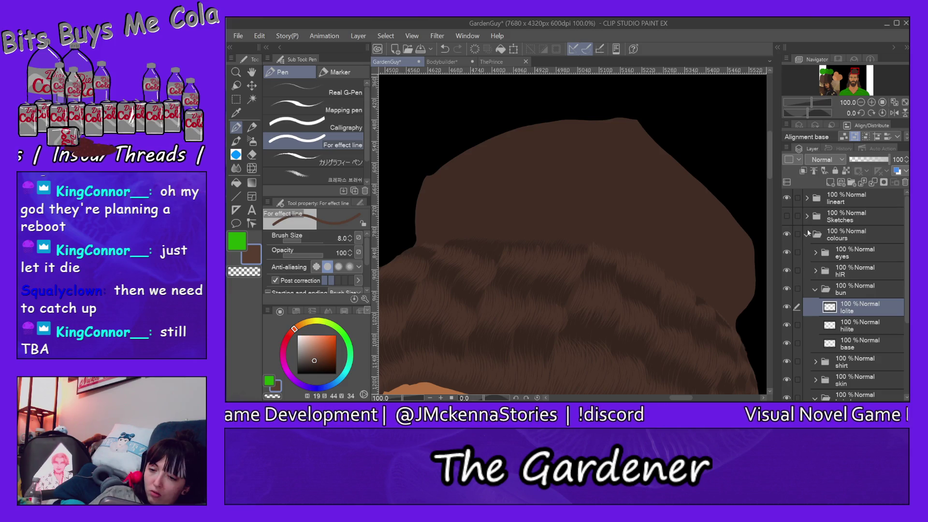
click(787, 217)
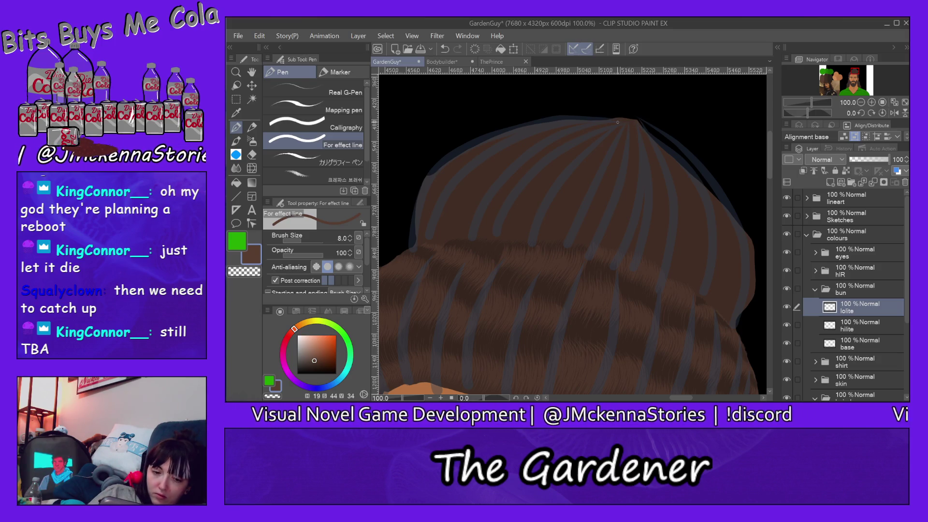
Step: Draw a thin strand up the hair's left edge, then collapse the bun folder
drag(407, 241, 446, 154)
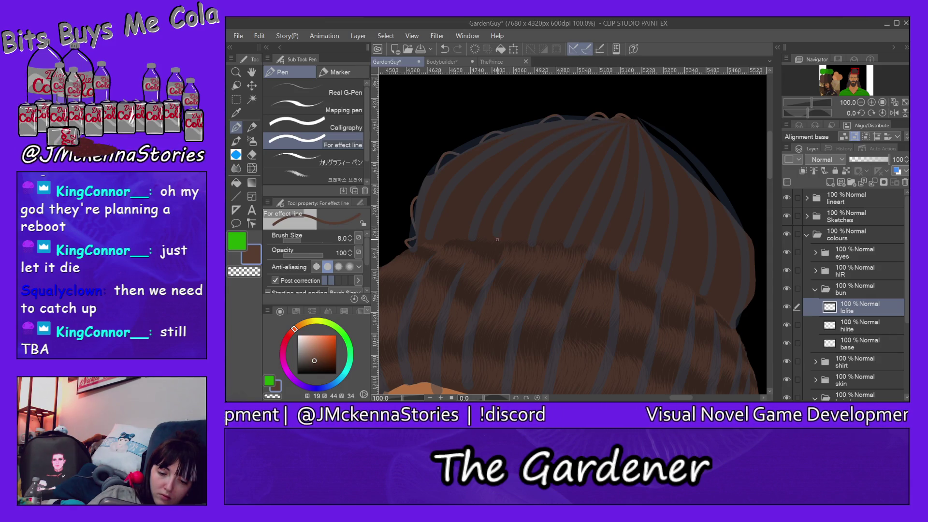
click(815, 289)
click(851, 291)
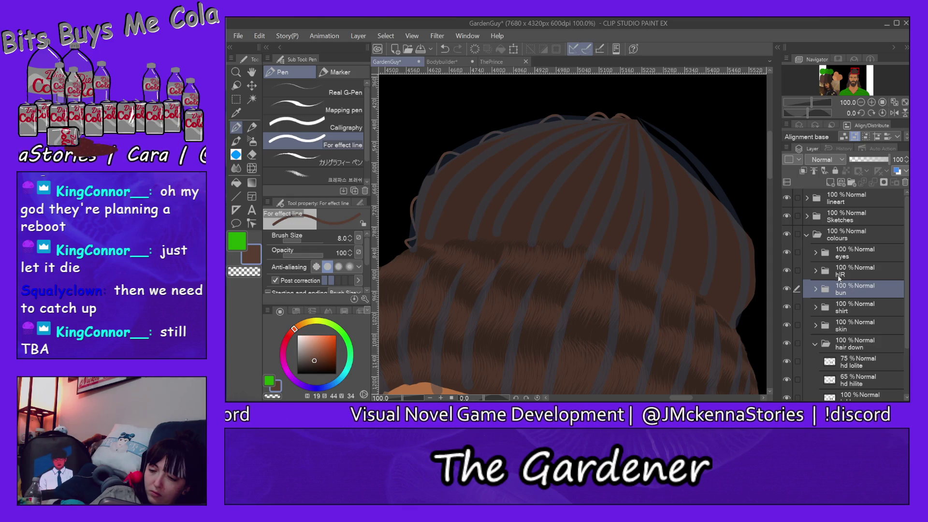
Step: Place the bun folder between eyes and hIR, then draw a highlight strand on its hilite layer
drag(849, 289, 850, 264)
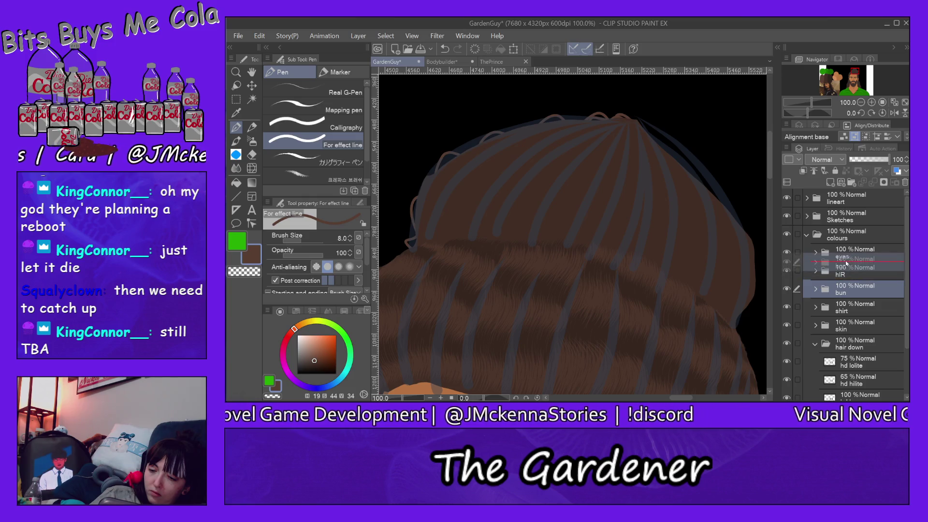
drag(847, 263, 851, 264)
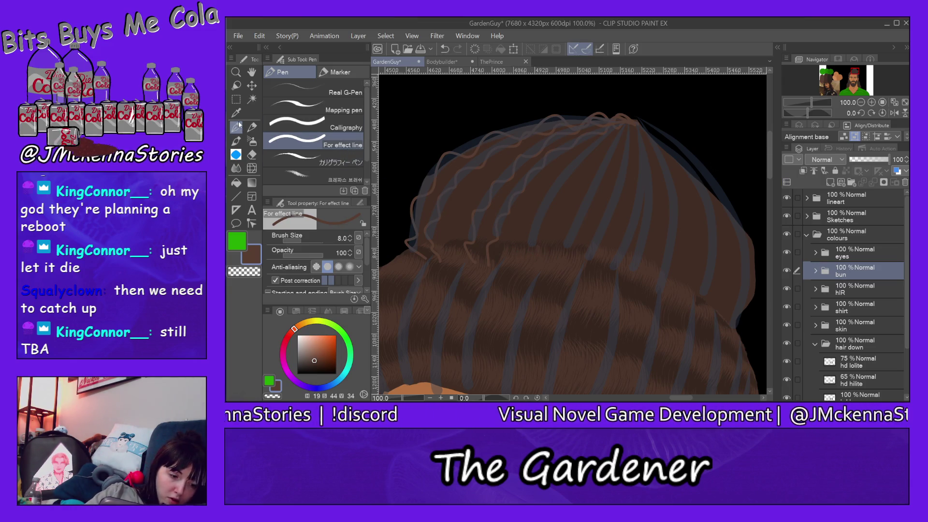
click(816, 271)
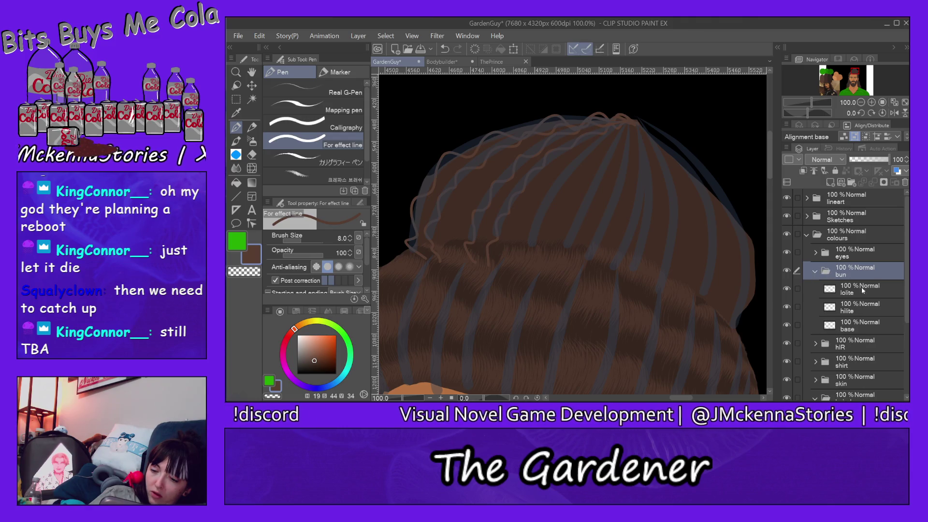
click(863, 307)
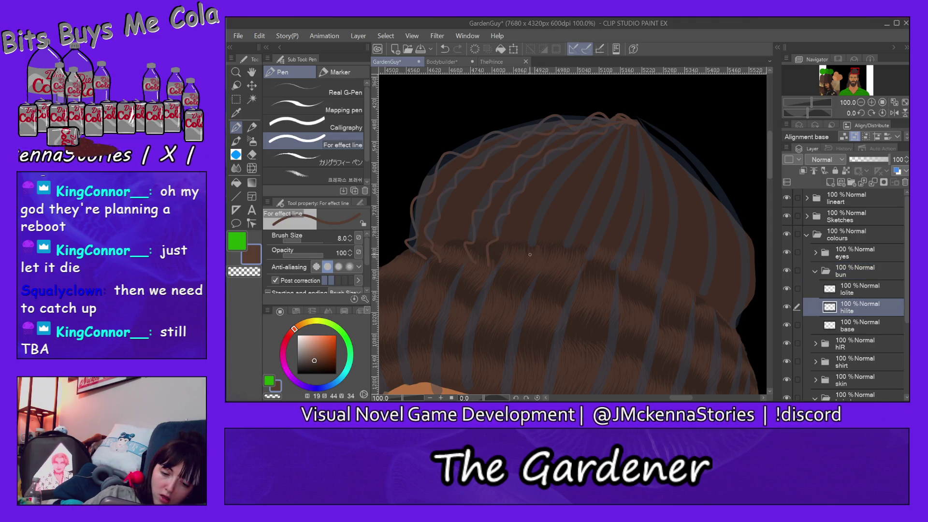
drag(537, 224, 593, 151)
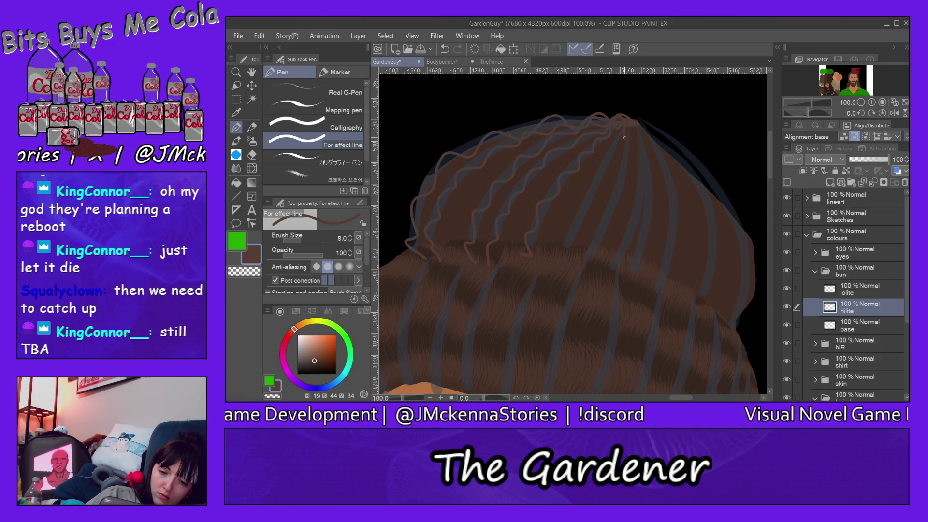
Step: Draw six light-brown wavy strands from the bun's top down across its left and right sides
drag(602, 168, 598, 260)
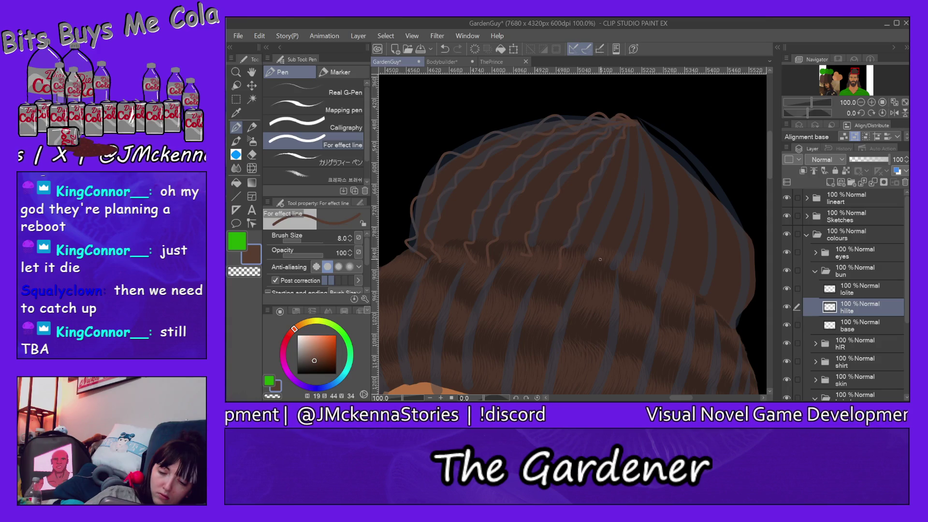
drag(630, 122, 586, 273)
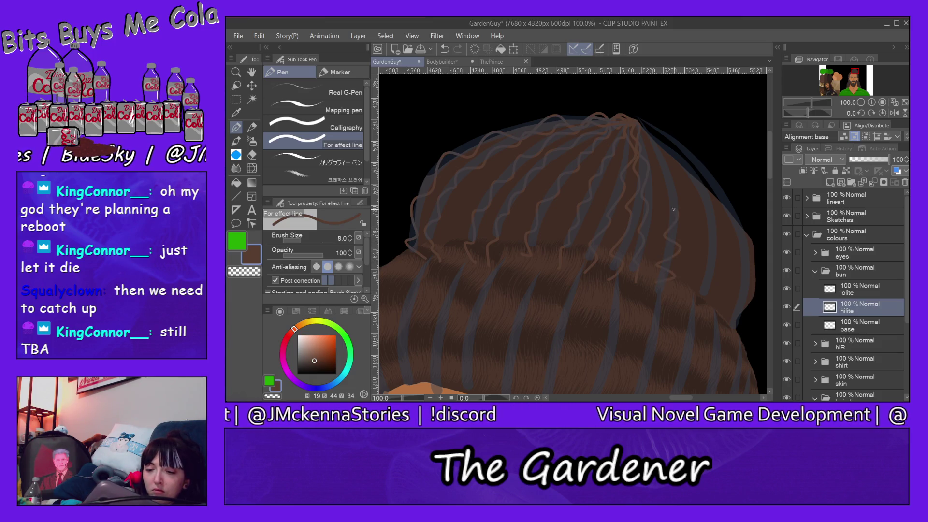
mouse_move(633, 122)
mouse_down()
mouse_move(698, 281)
mouse_move(750, 288)
mouse_move(684, 167)
mouse_move(631, 114)
mouse_up()
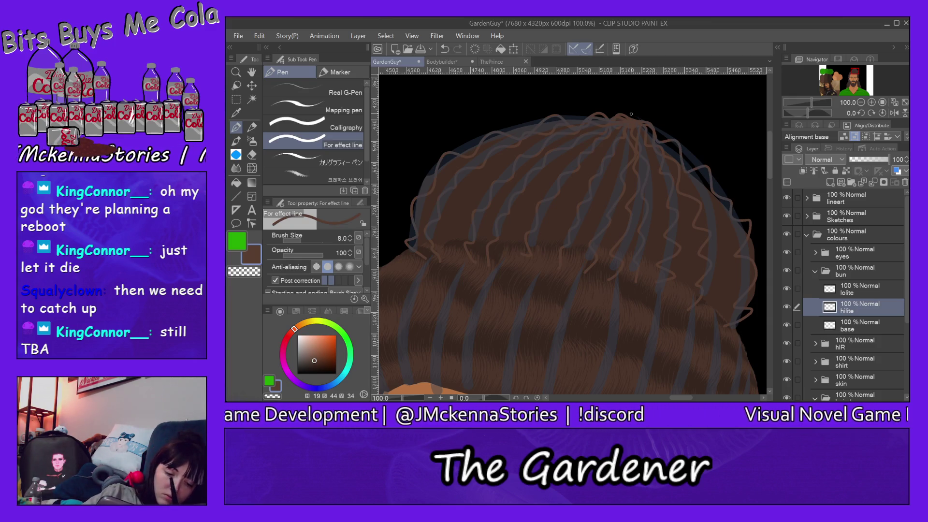
mouse_move(420, 252)
mouse_down()
mouse_move(428, 192)
mouse_move(472, 154)
mouse_up()
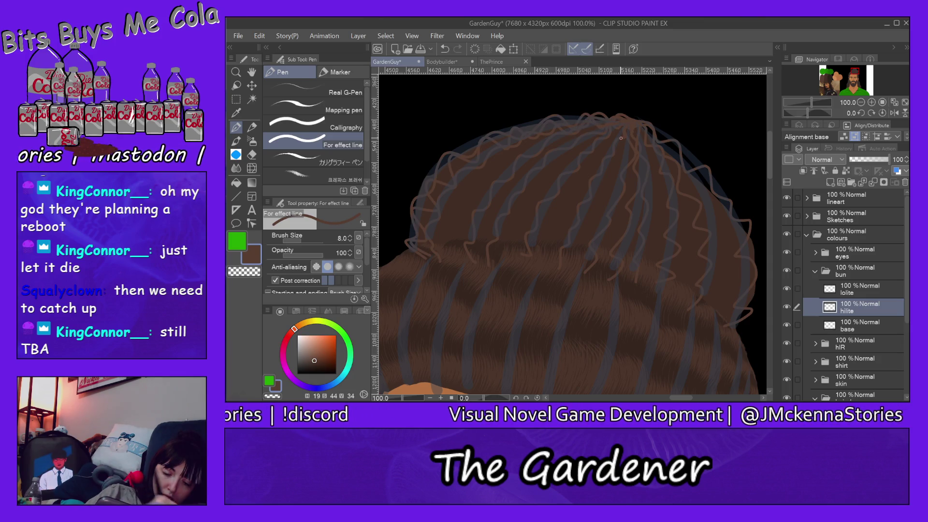
drag(450, 253, 536, 136)
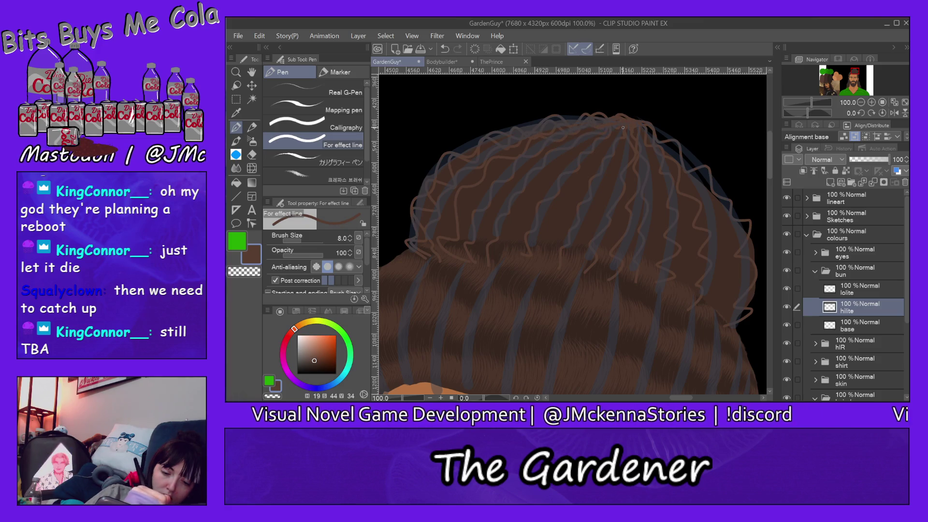
drag(454, 247, 597, 123)
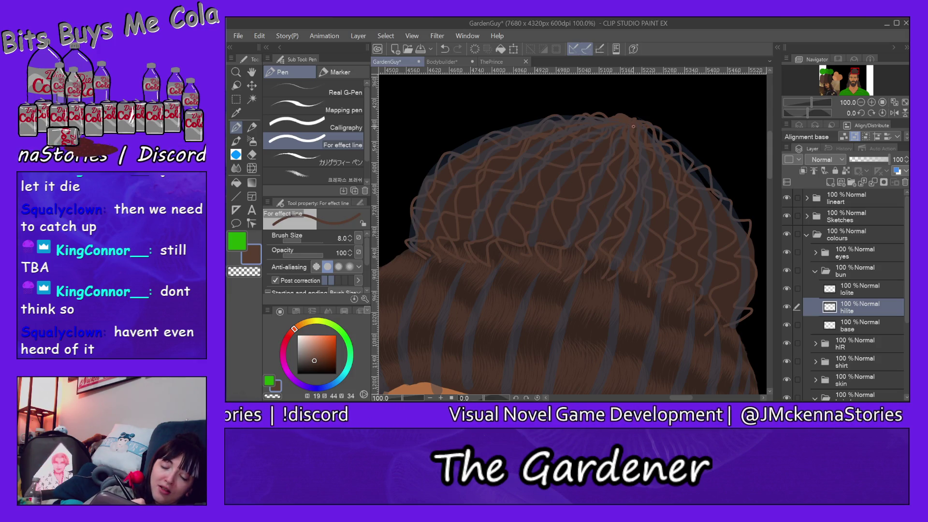
Step: Draw four brown curly strands down-left across the bun, plus five short light strokes
drag(621, 138, 539, 260)
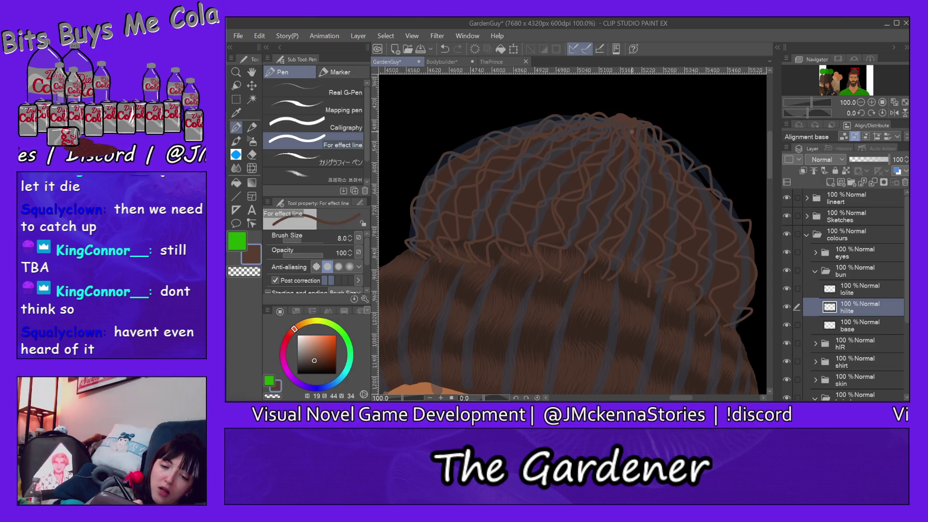
drag(572, 200, 548, 264)
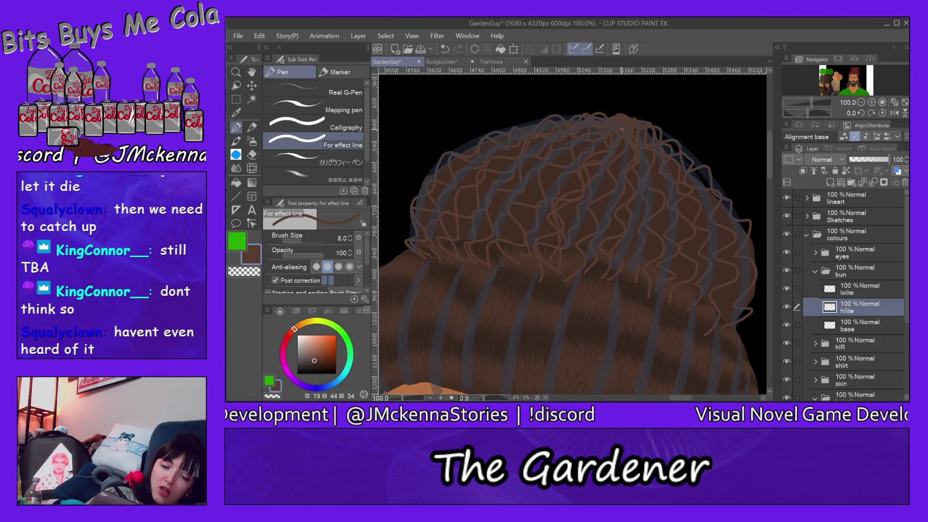
mouse_move(575, 178)
mouse_down()
mouse_move(538, 229)
mouse_move(542, 258)
mouse_up()
drag(613, 172, 584, 226)
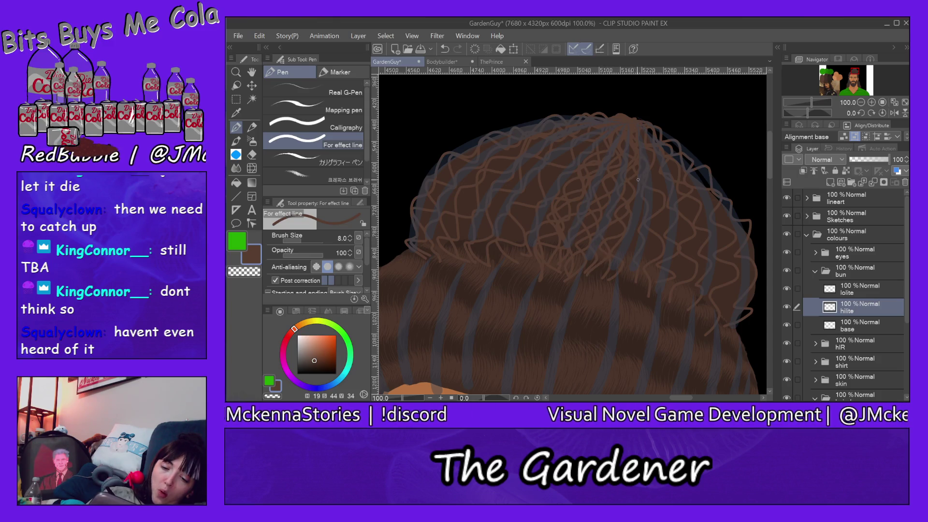
drag(623, 279, 624, 295)
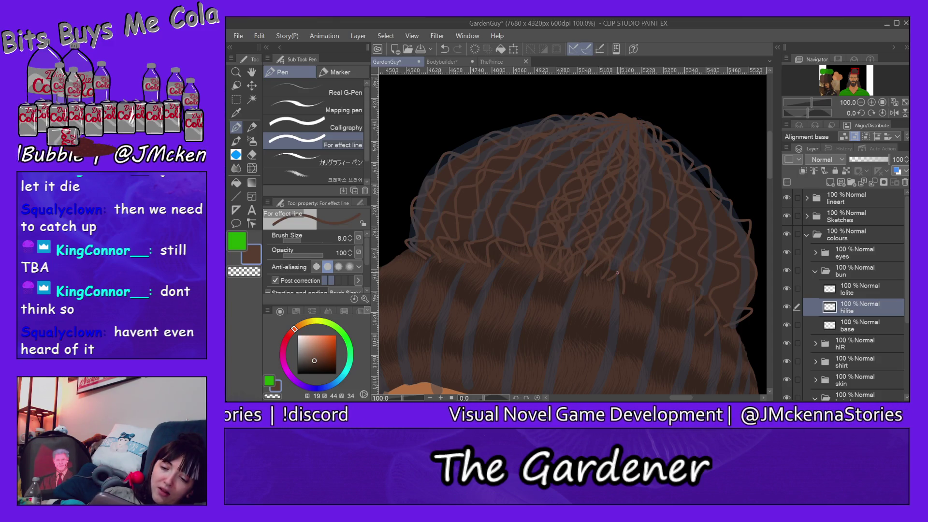
drag(636, 198, 629, 211)
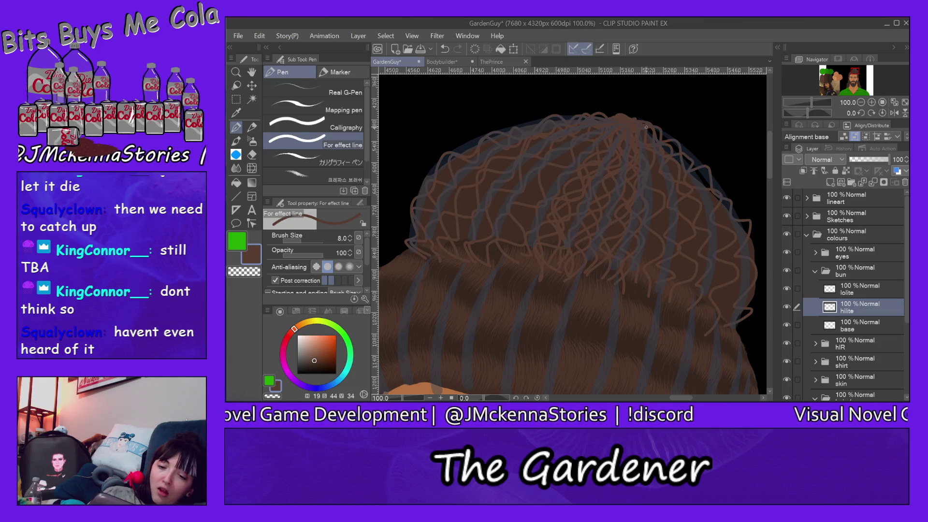
drag(649, 163, 667, 189)
drag(652, 224, 641, 258)
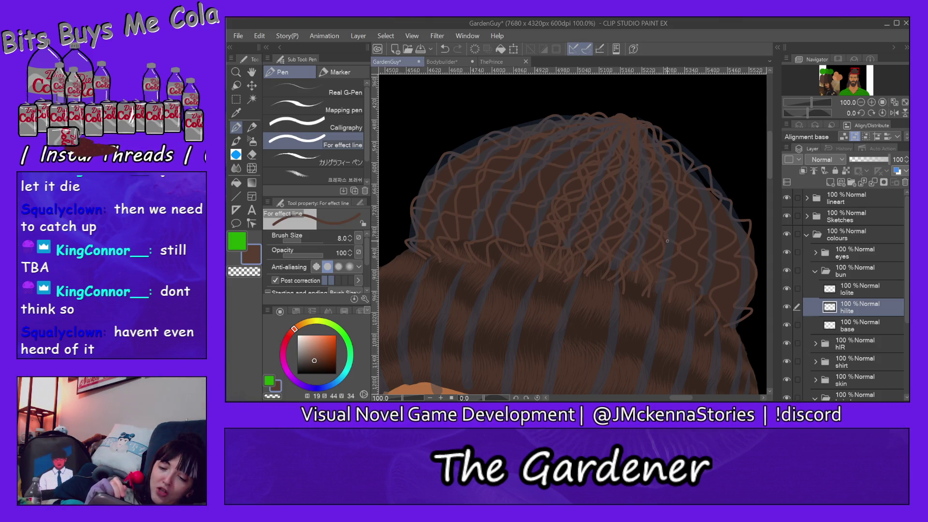
drag(661, 305, 649, 288)
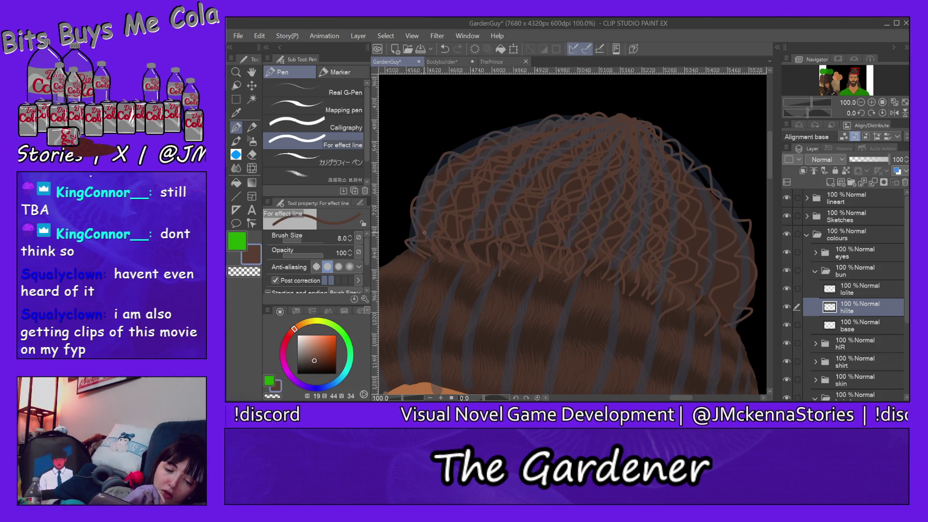
Step: Draw eight light curls along the bun's top edge and down its right side
mouse_move(630, 120)
mouse_down()
mouse_move(412, 218)
mouse_move(415, 261)
mouse_up()
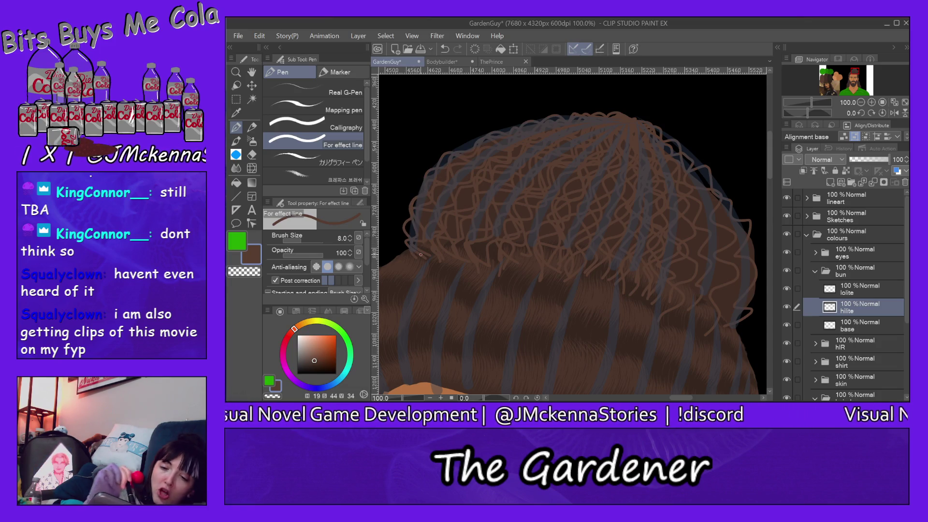
drag(680, 203, 669, 307)
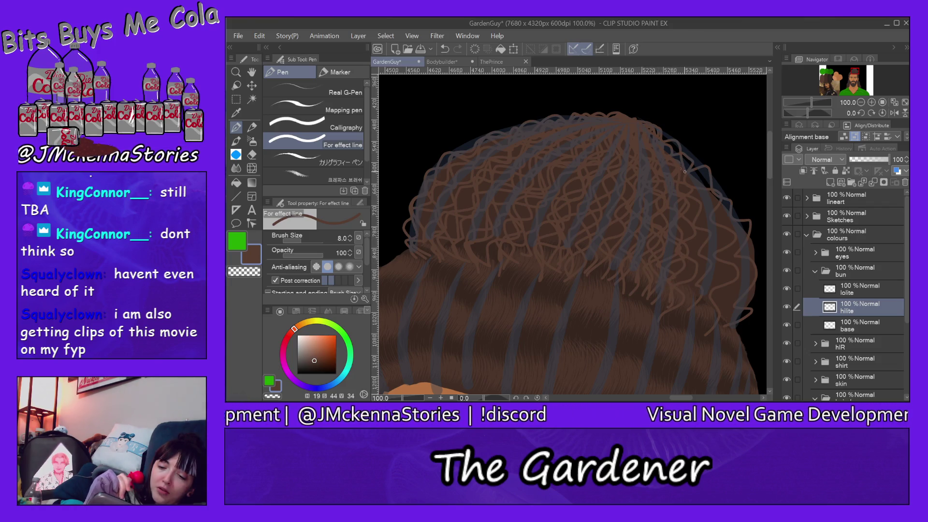
drag(689, 229, 687, 278)
drag(666, 135, 689, 296)
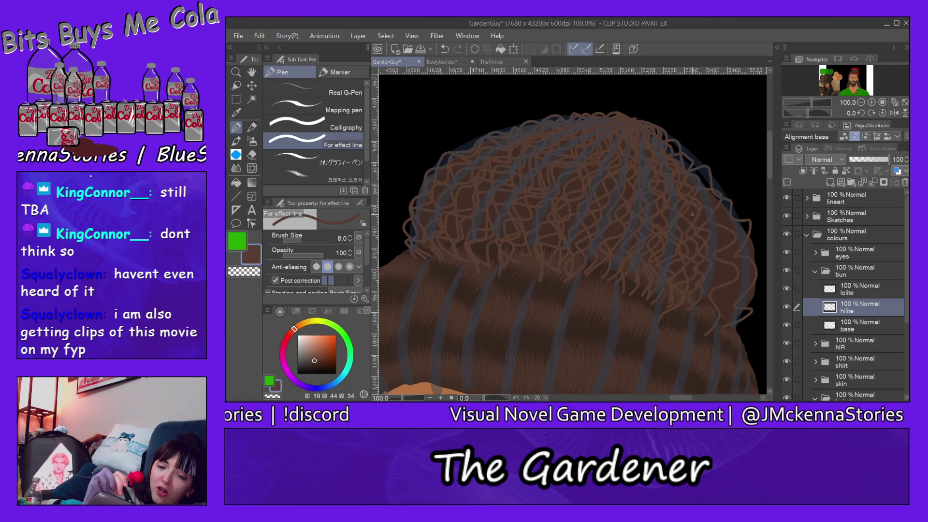
drag(713, 277, 699, 304)
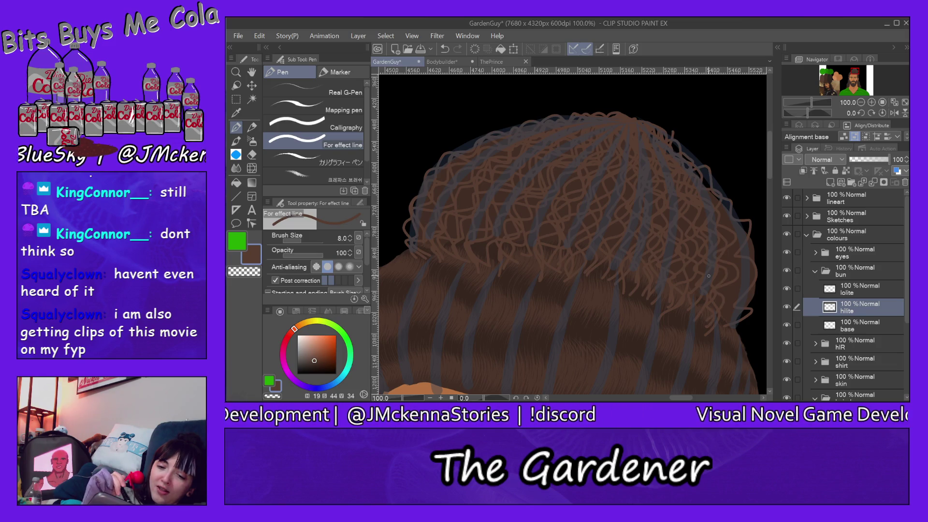
drag(668, 131, 676, 147)
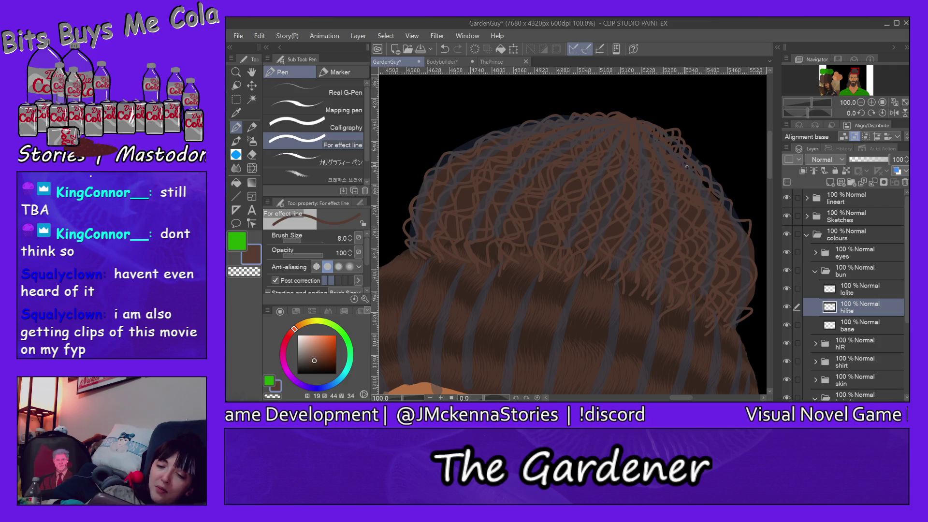
drag(716, 196, 746, 232)
drag(749, 272, 730, 319)
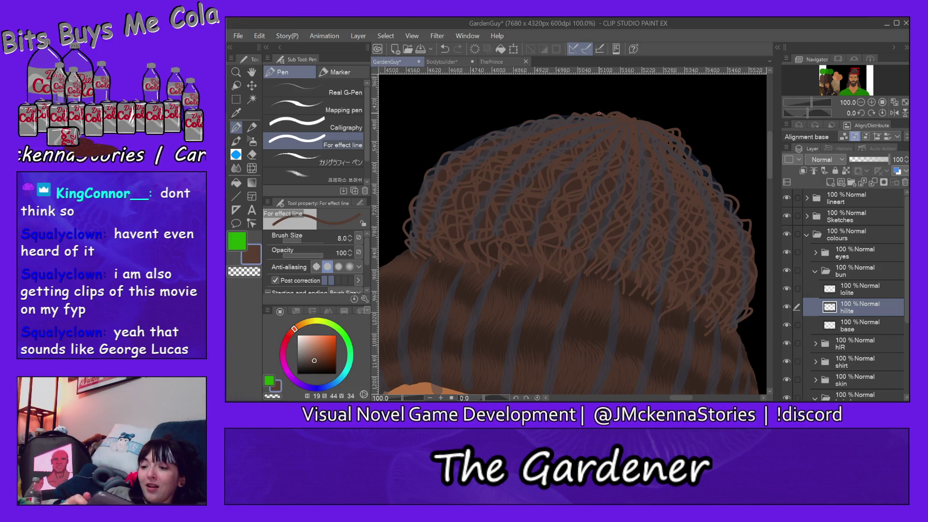
click(863, 292)
Step: On the lolite layer, sample the dark brown from the hair and return to the bun
click(828, 77)
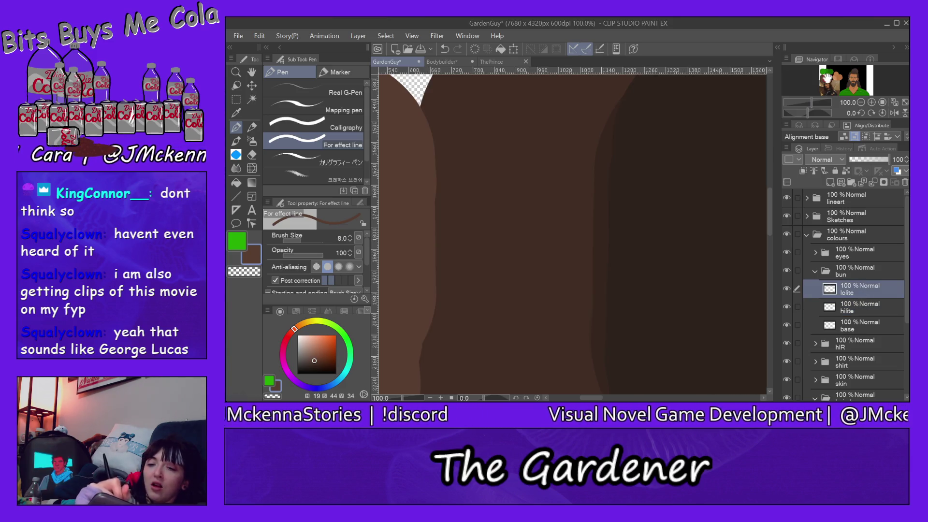
alt+click(708, 130)
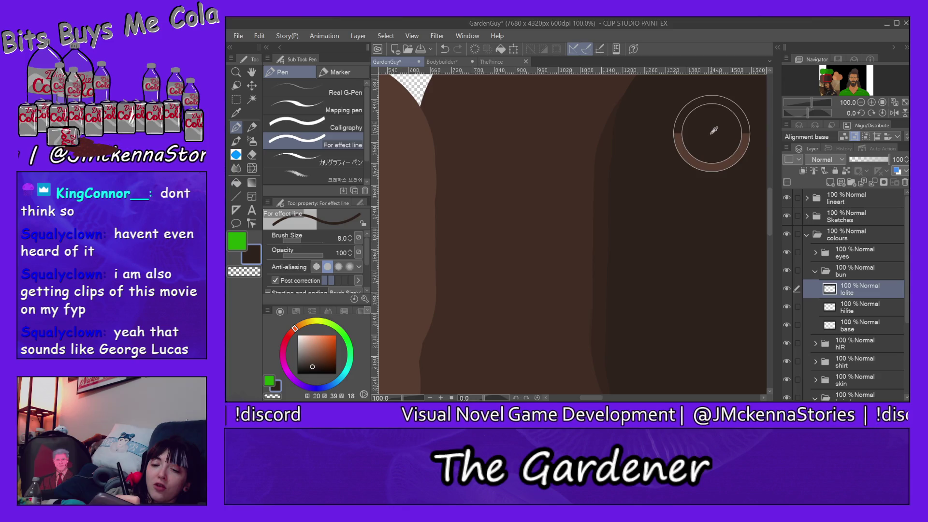
click(853, 82)
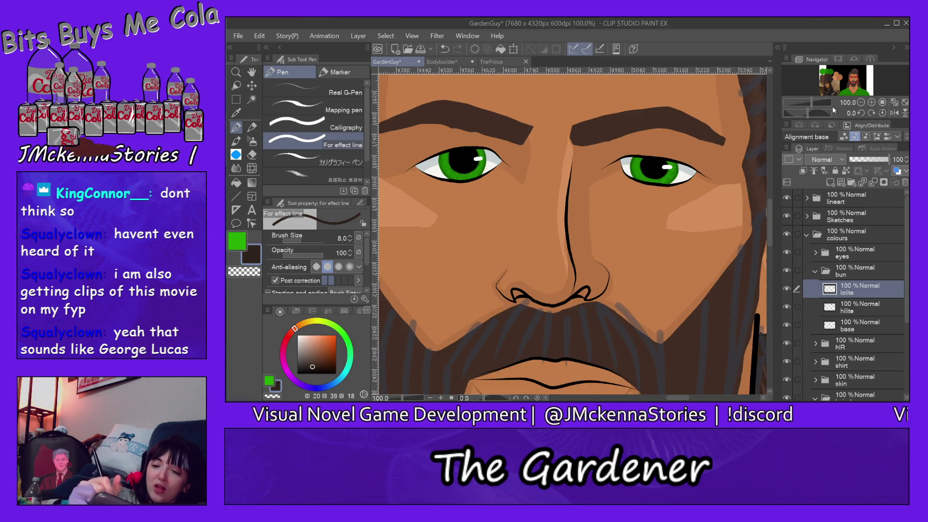
drag(769, 226, 768, 143)
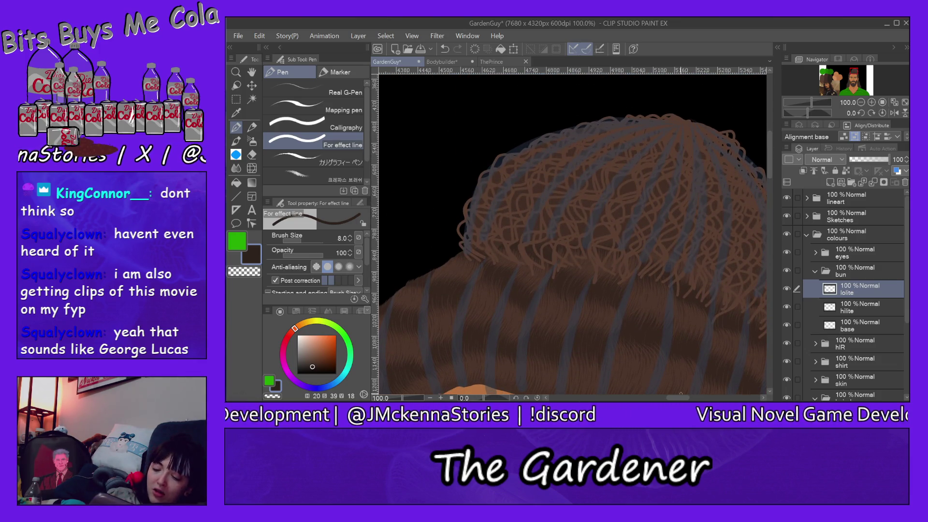
drag(682, 398, 684, 398)
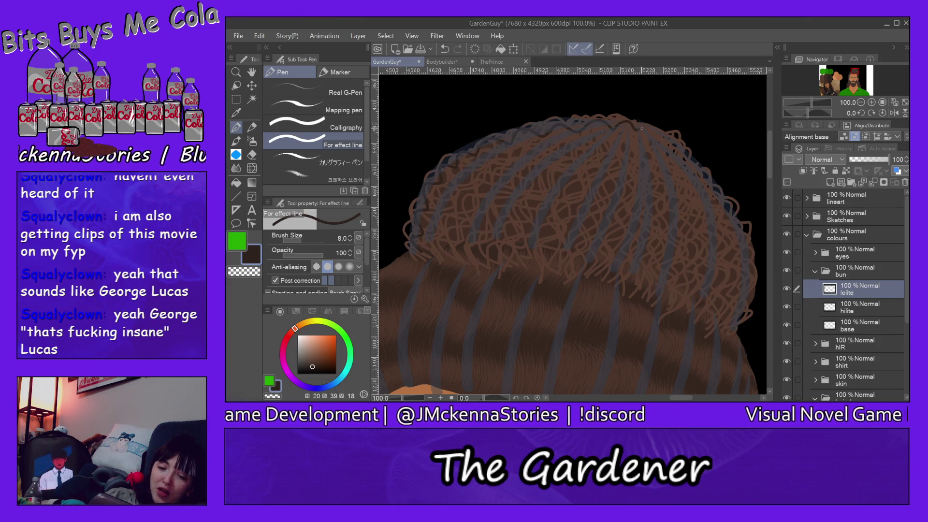
Step: Draw dark curls along the bun's left edge, across its top and diagonally through it
drag(444, 265, 429, 246)
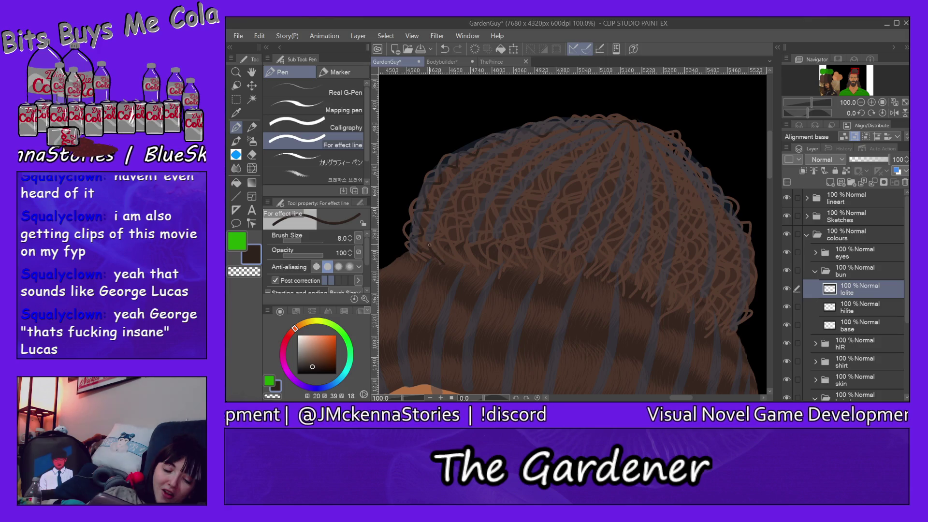
drag(492, 159, 569, 127)
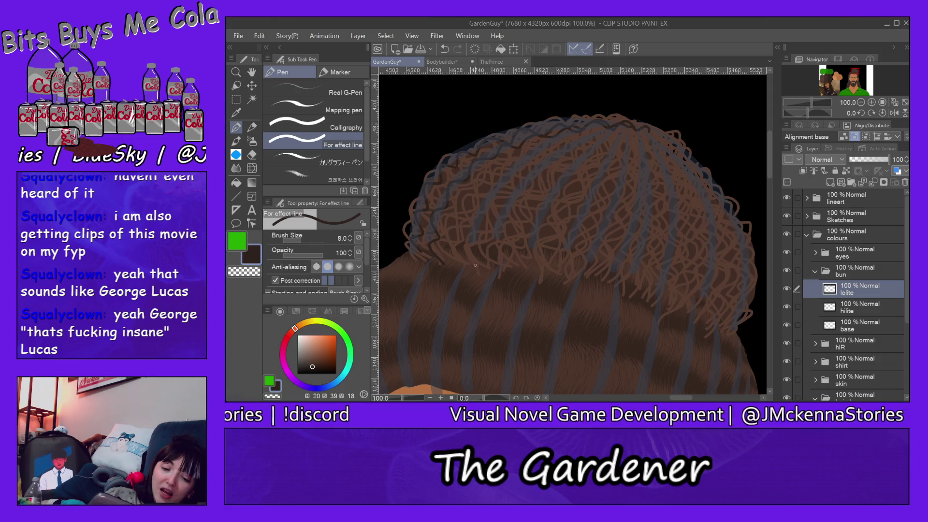
drag(466, 263, 488, 196)
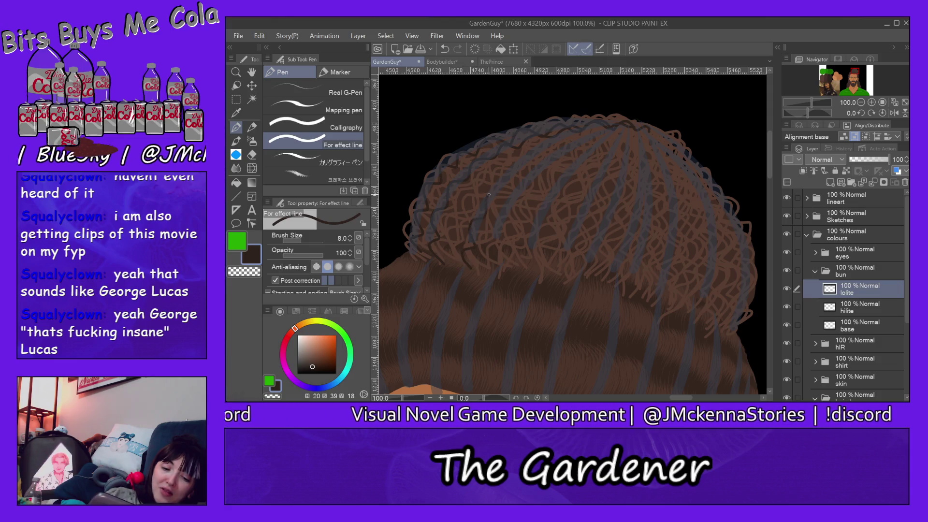
mouse_move(516, 169)
mouse_down()
mouse_move(538, 147)
mouse_move(638, 125)
mouse_up()
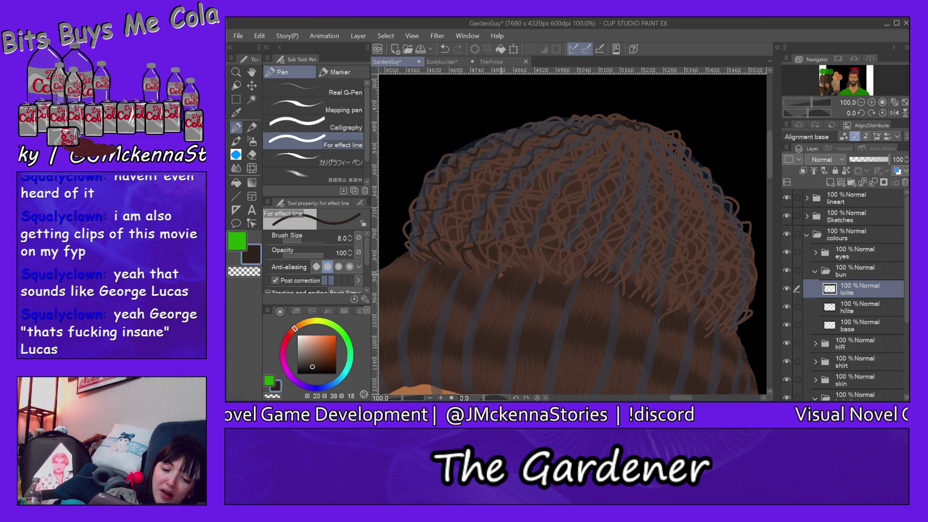
mouse_move(494, 231)
mouse_down()
mouse_move(515, 191)
mouse_move(549, 160)
mouse_move(622, 125)
mouse_up()
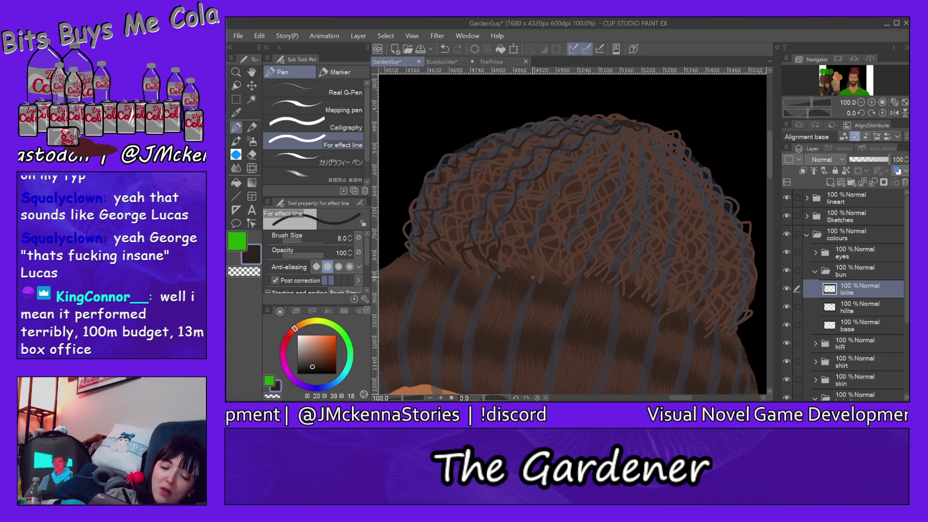
mouse_move(535, 270)
mouse_down()
mouse_move(553, 185)
mouse_move(611, 139)
mouse_move(608, 159)
mouse_up()
mouse_move(559, 250)
mouse_down()
mouse_move(567, 277)
mouse_move(600, 237)
mouse_up()
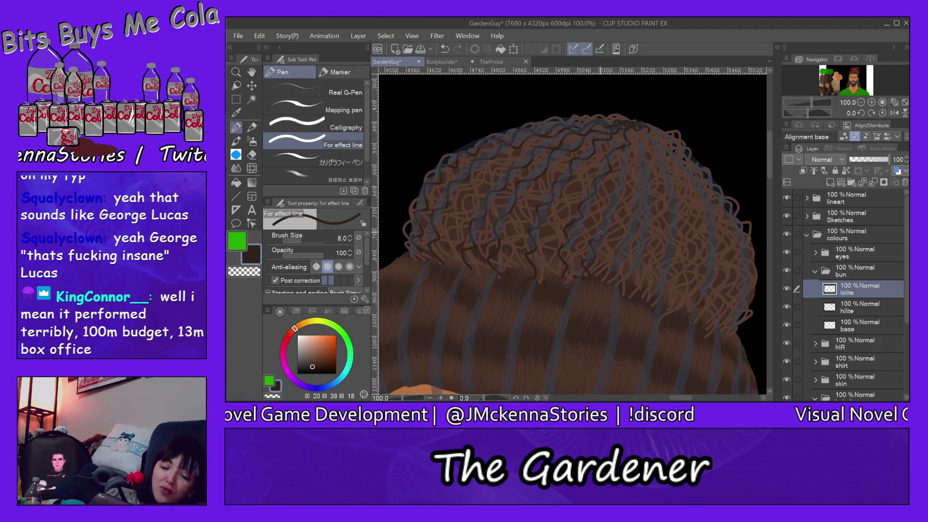
Step: Draw dark curls from the crown downward and down the bun's right side
mouse_move(649, 115)
mouse_down()
mouse_move(629, 245)
mouse_move(611, 277)
mouse_up()
drag(646, 137, 635, 289)
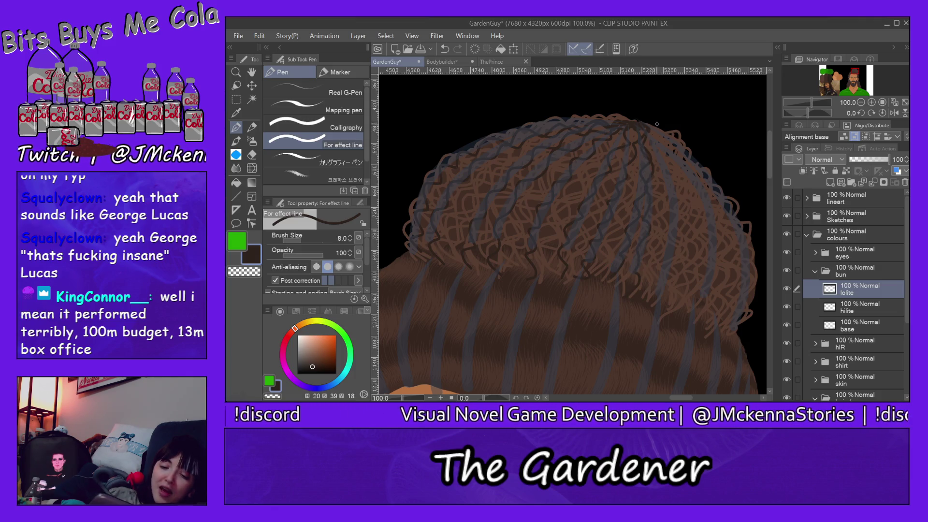
drag(646, 133, 674, 236)
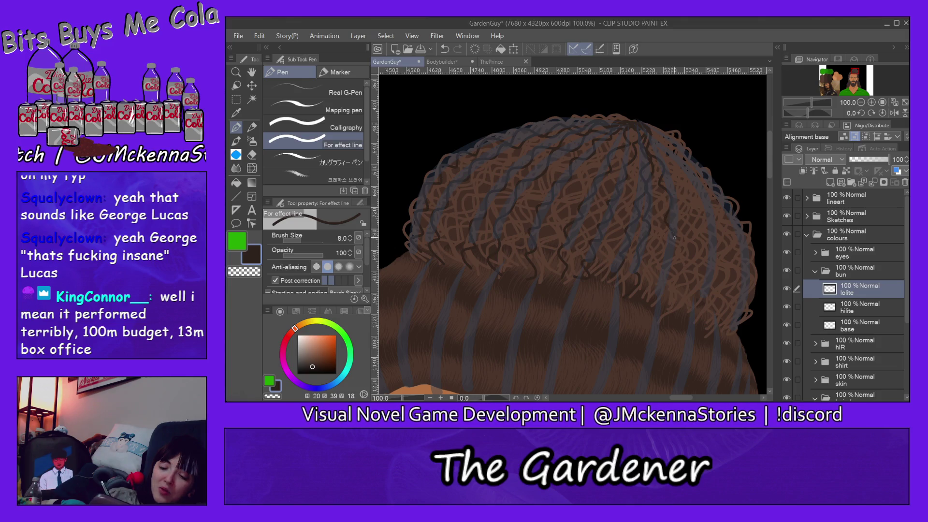
drag(666, 272, 661, 299)
drag(650, 127, 683, 309)
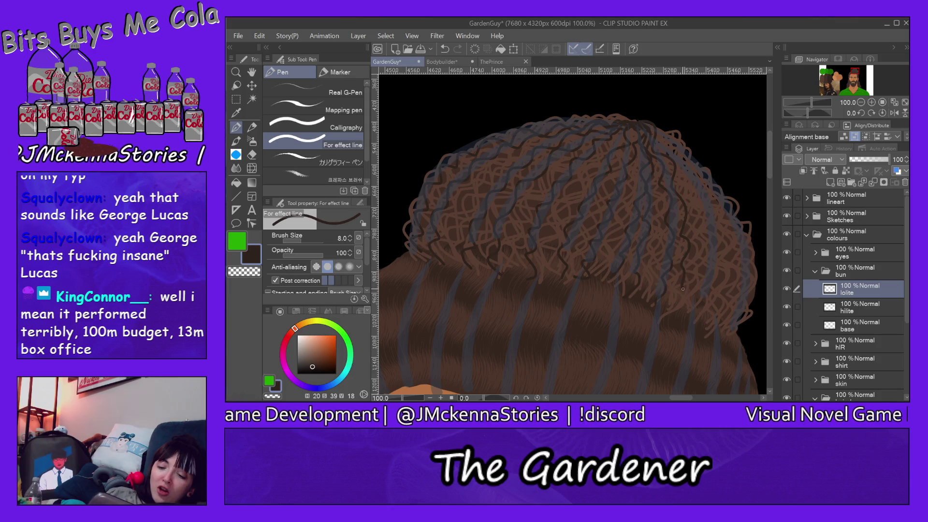
drag(648, 132, 706, 265)
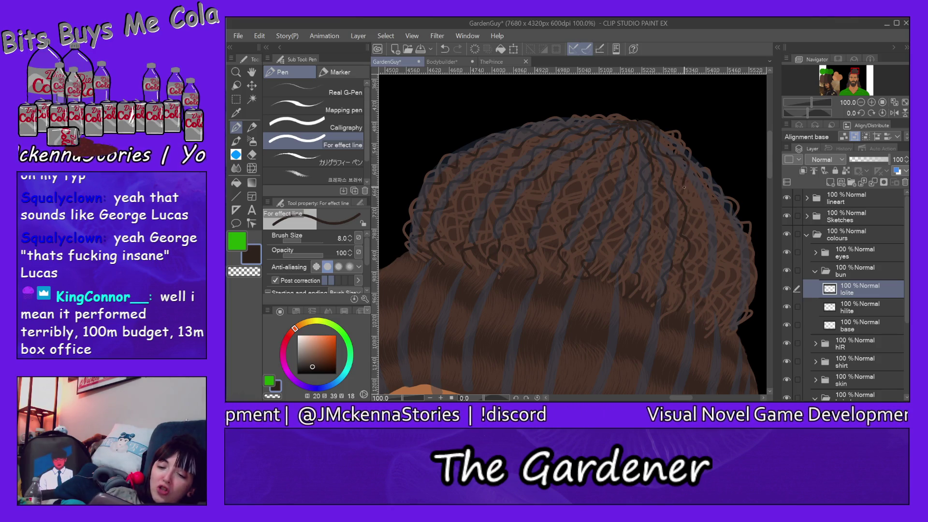
drag(704, 300, 704, 318)
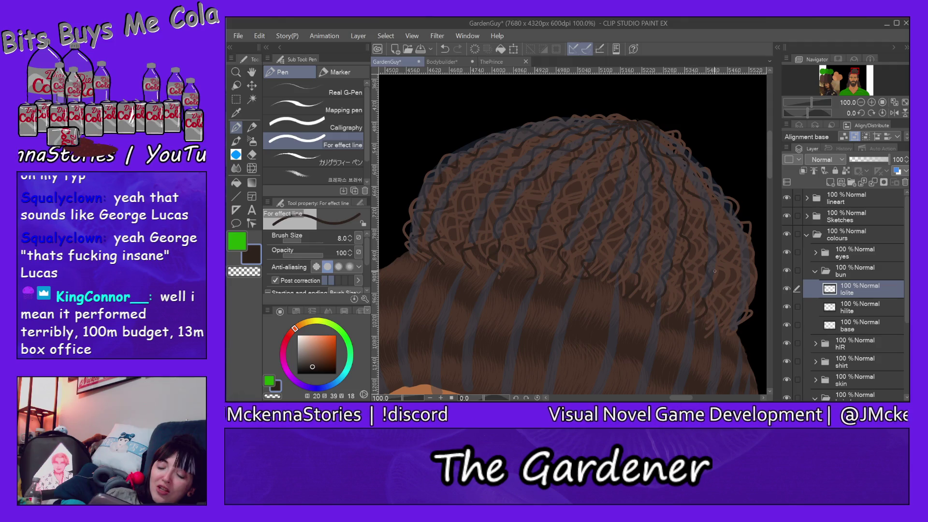
mouse_move(651, 125)
mouse_down()
mouse_move(723, 265)
mouse_move(713, 327)
mouse_up()
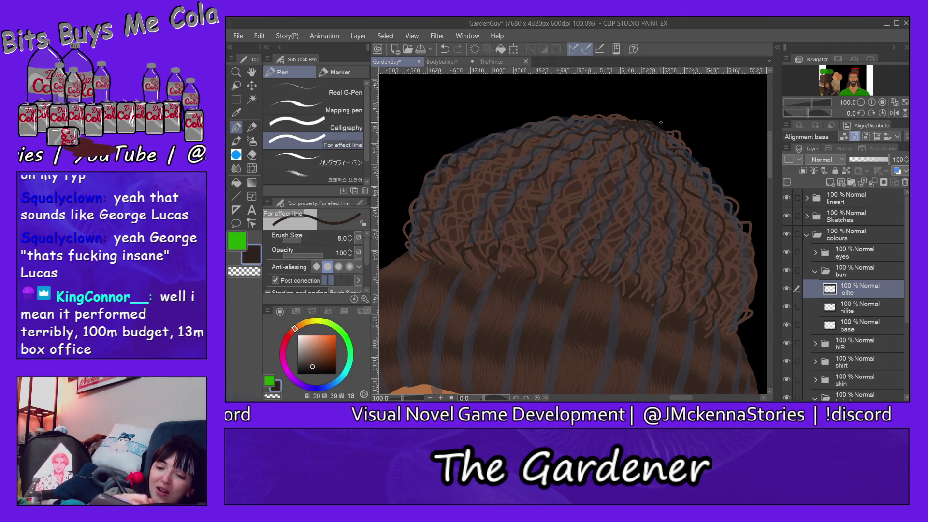
mouse_move(655, 128)
mouse_down()
mouse_move(718, 207)
mouse_move(732, 335)
mouse_up()
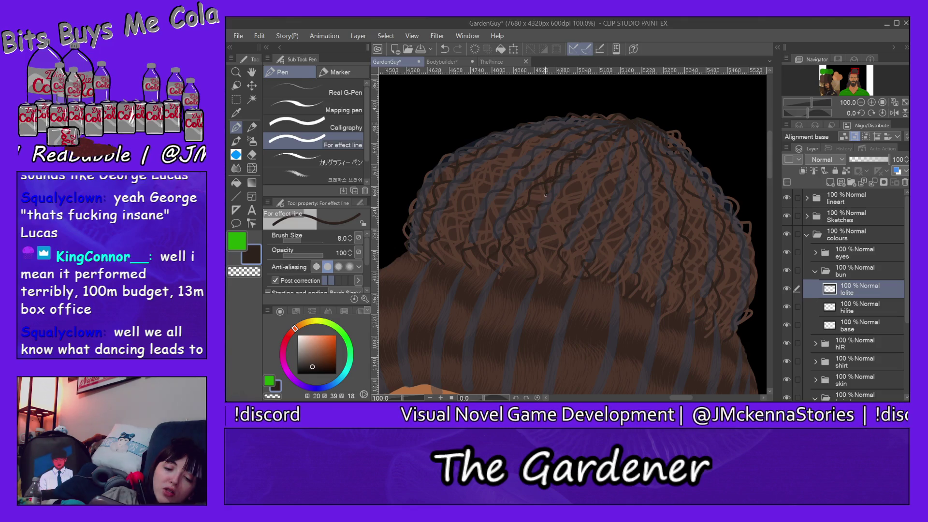
drag(520, 223, 528, 263)
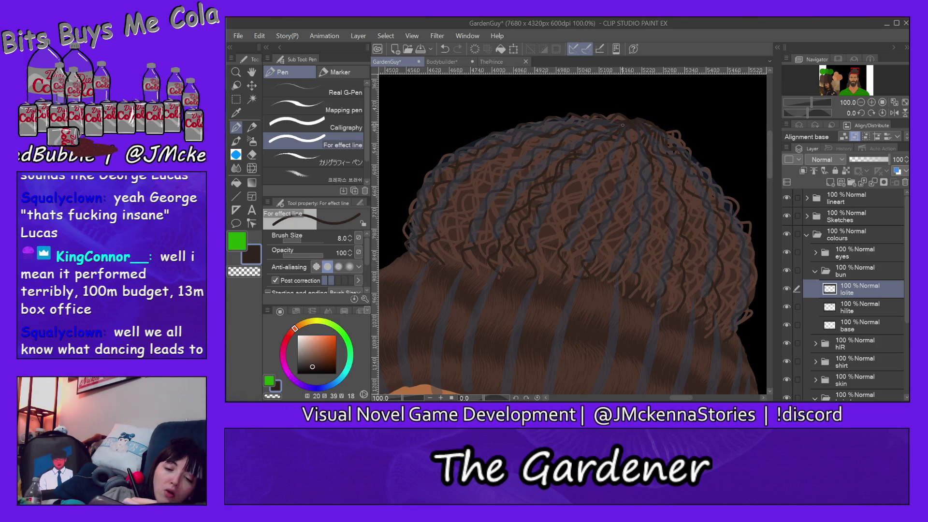
Step: Draw eight dark curly strands sweeping from the crown down the bun's left side
drag(575, 141, 537, 180)
drag(506, 218, 509, 269)
drag(563, 138, 501, 263)
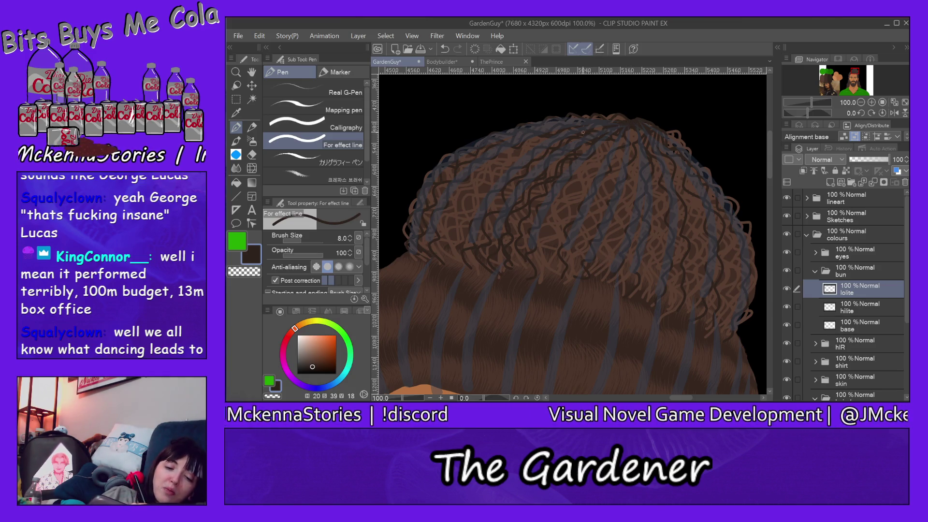
mouse_move(532, 160)
mouse_down()
mouse_move(462, 229)
mouse_move(454, 266)
mouse_up()
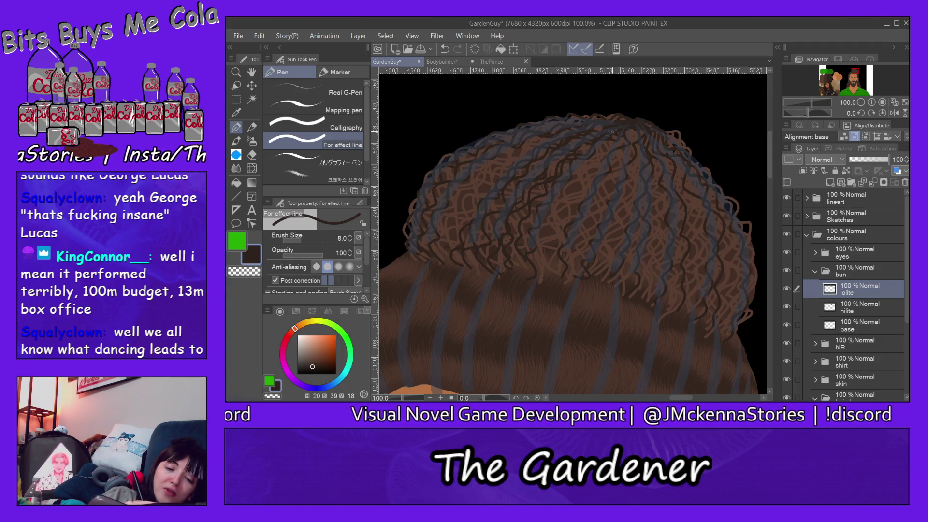
drag(524, 152, 439, 249)
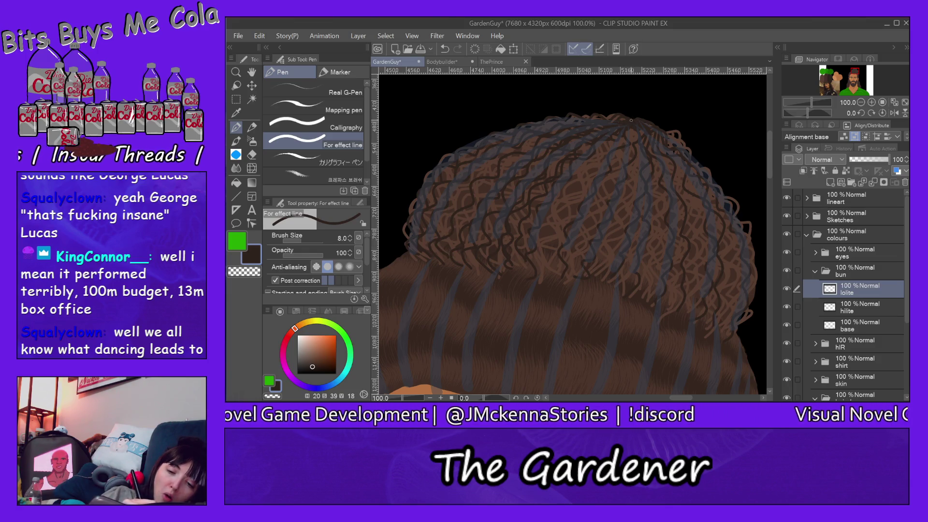
drag(530, 157, 440, 266)
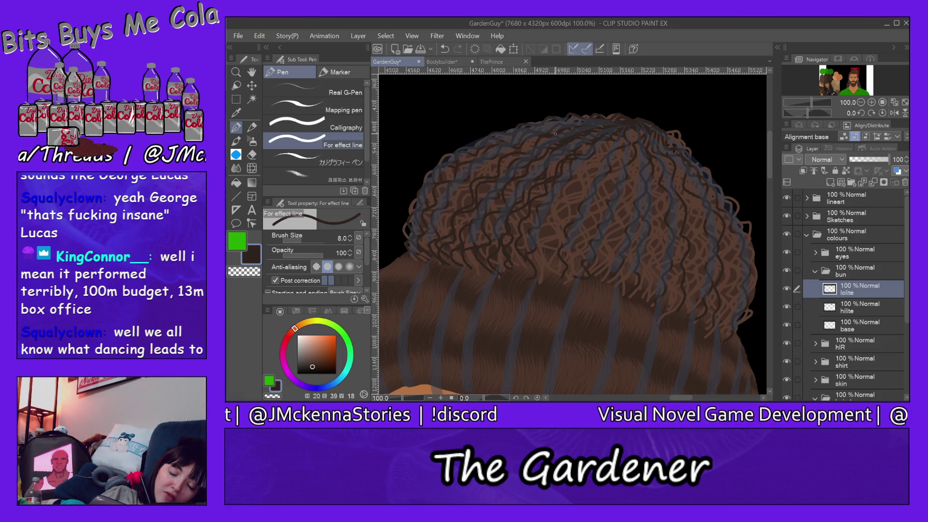
drag(501, 157, 428, 249)
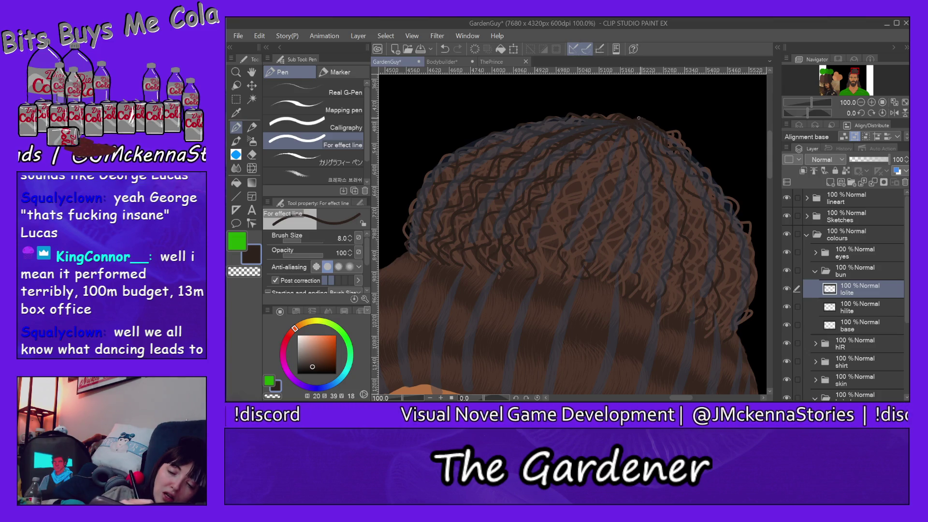
mouse_move(537, 136)
mouse_down()
mouse_move(467, 178)
mouse_move(441, 256)
mouse_up()
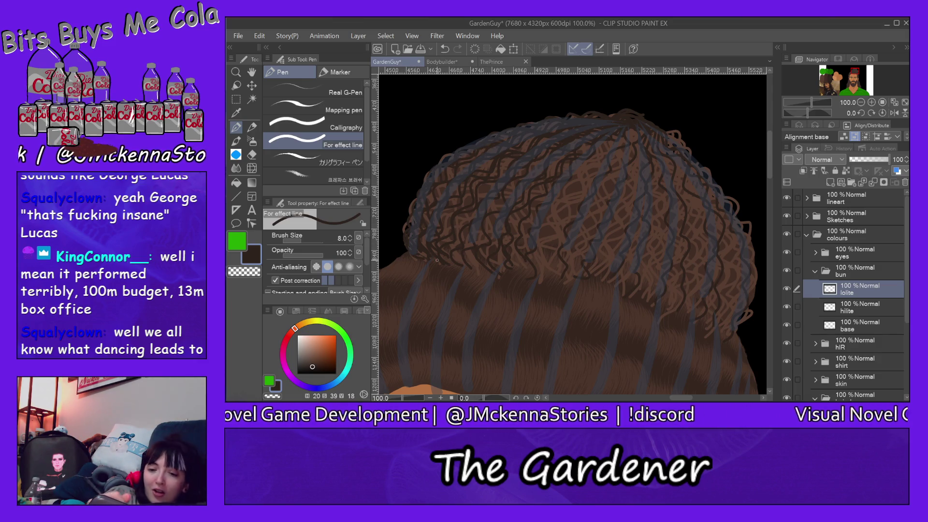
Step: Draw seven dark curly strands through the bun's middle, curling toward the lower left
mouse_move(539, 271)
mouse_down()
mouse_move(557, 185)
mouse_move(617, 139)
mouse_move(548, 268)
mouse_up()
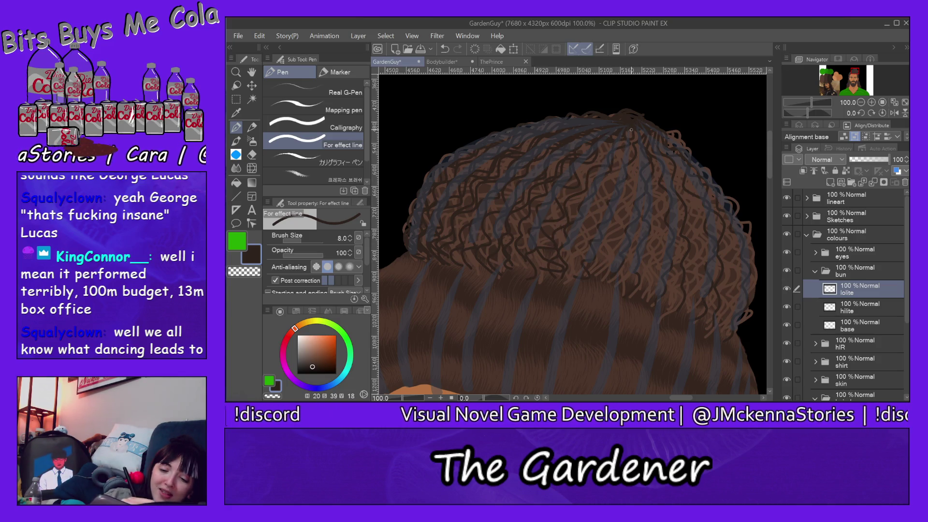
drag(628, 125, 559, 264)
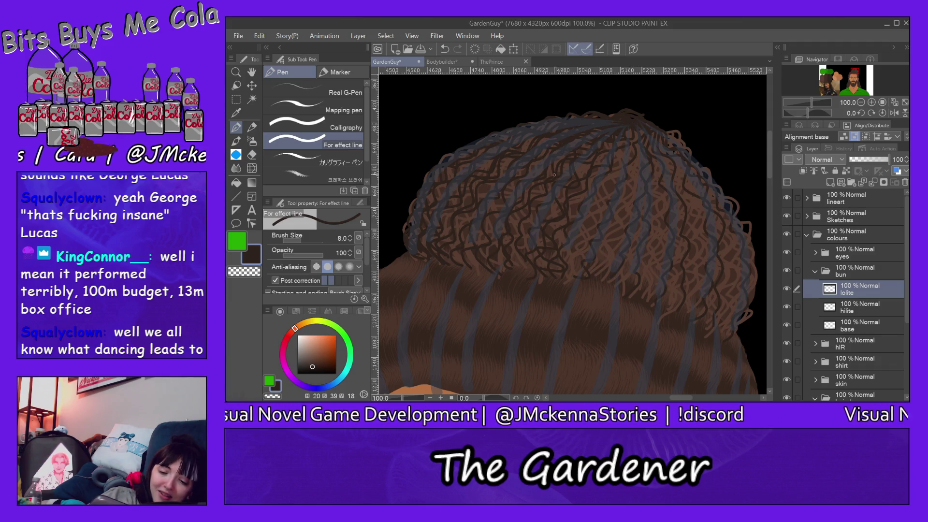
drag(524, 223, 528, 269)
drag(612, 148, 524, 274)
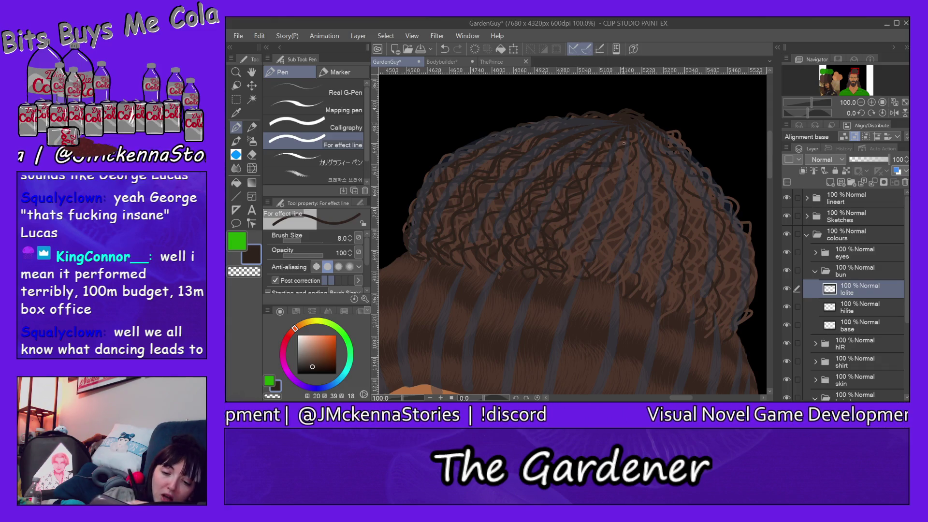
drag(530, 171, 488, 271)
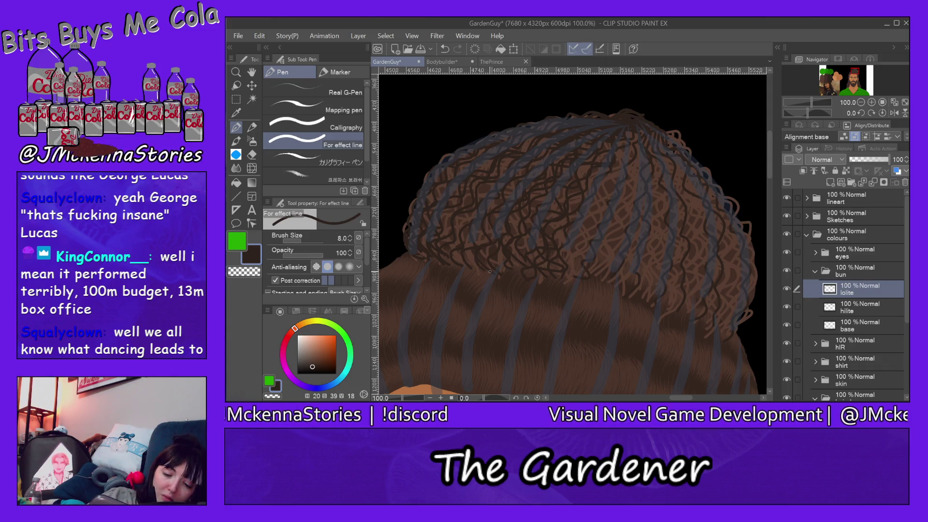
drag(486, 218, 481, 270)
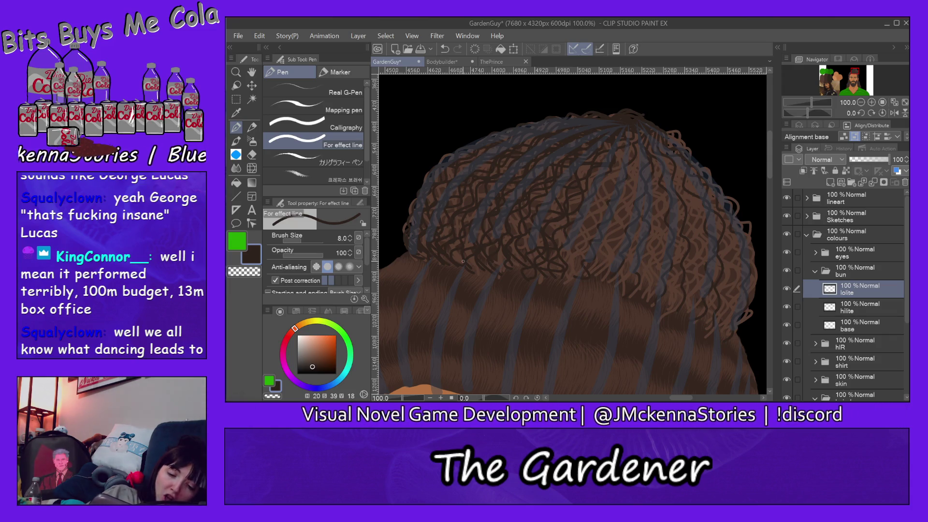
drag(618, 148, 572, 266)
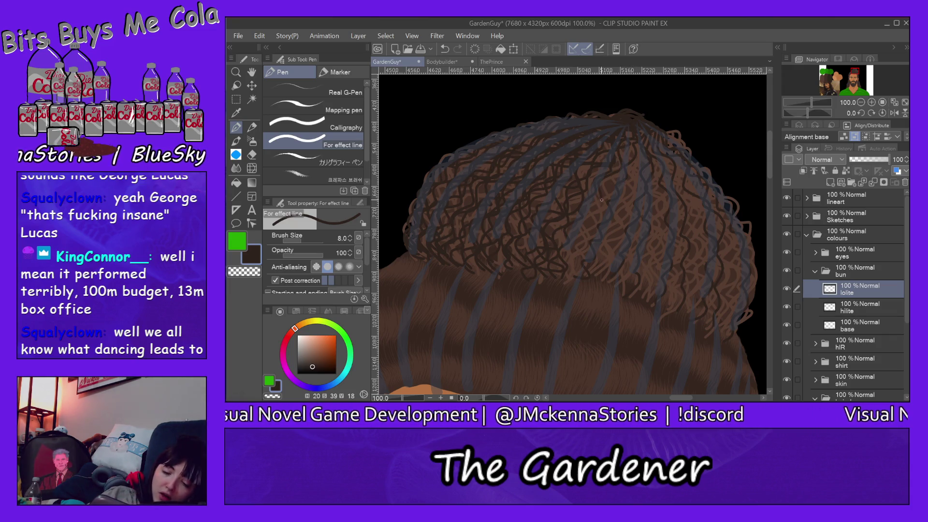
Step: Draw dark curly strands over the crown and centre of the bun
drag(633, 154, 595, 254)
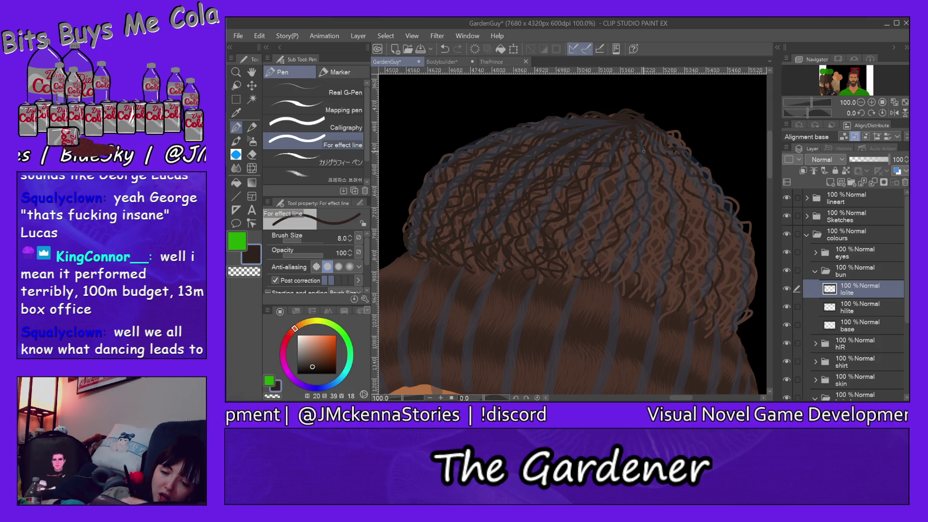
drag(602, 206, 586, 264)
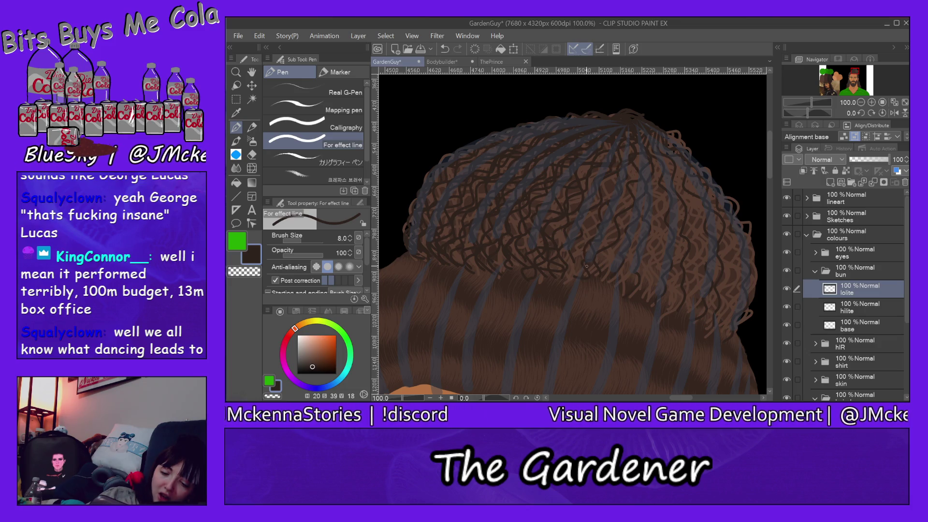
drag(625, 156, 575, 257)
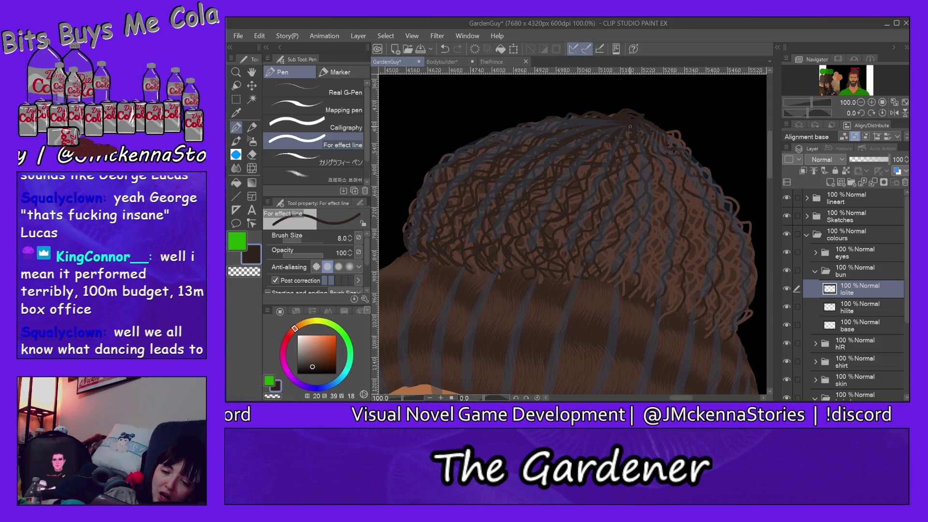
drag(632, 194, 626, 230)
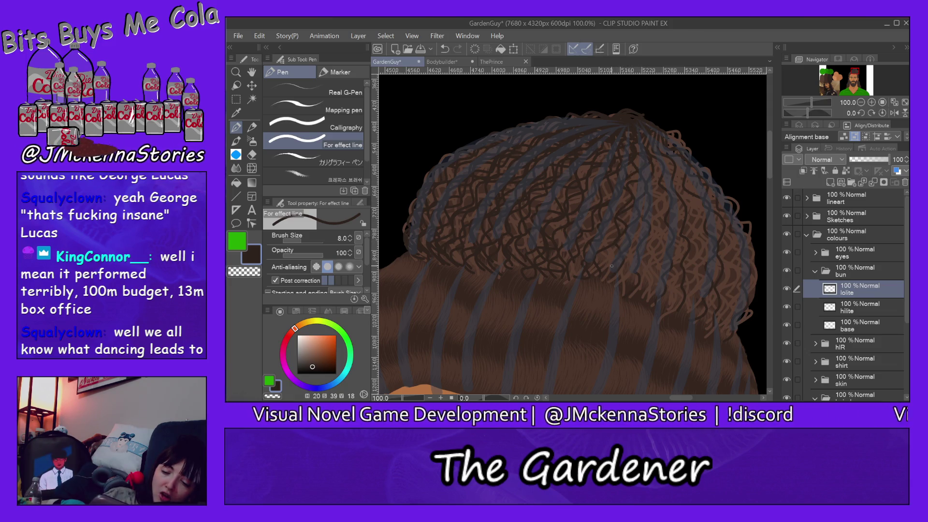
drag(642, 183, 623, 285)
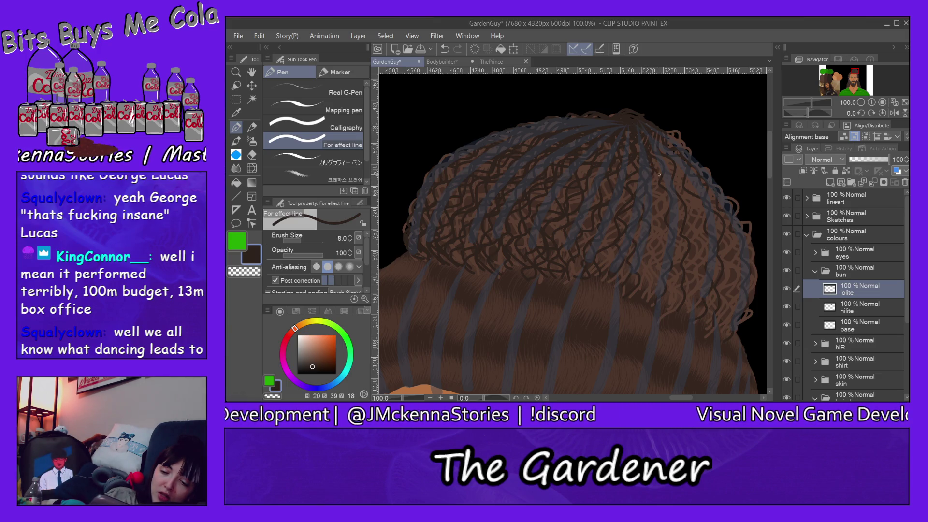
drag(657, 219, 642, 271)
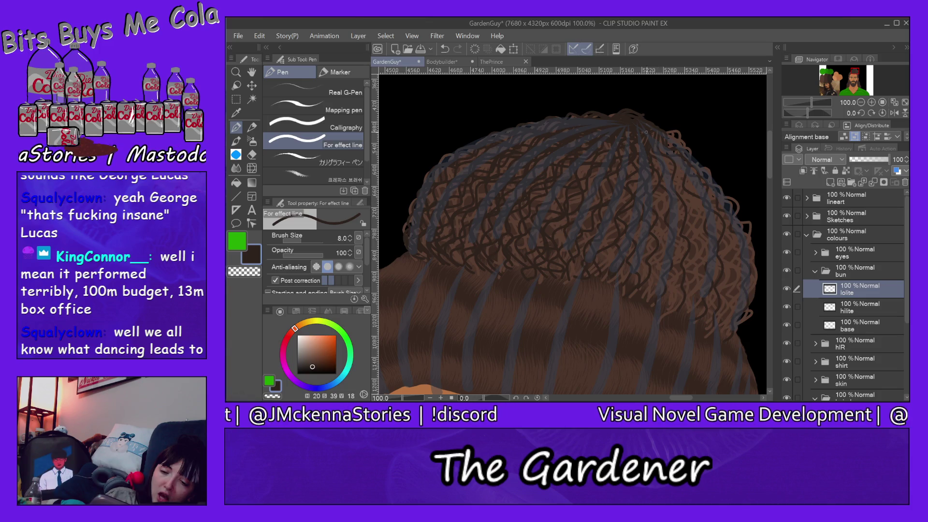
drag(662, 181, 648, 288)
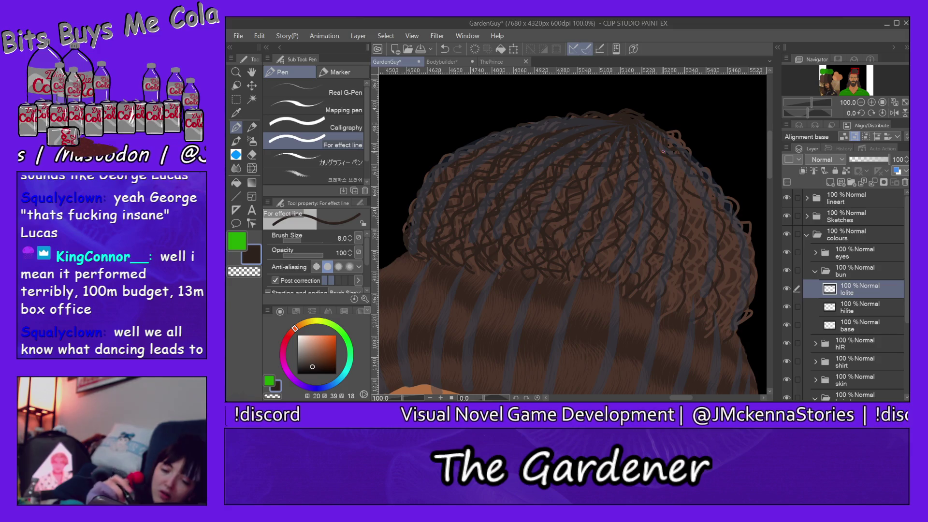
Step: Draw dark curly strands down the bun's right side and edge, filling remaining gaps
drag(667, 194, 673, 312)
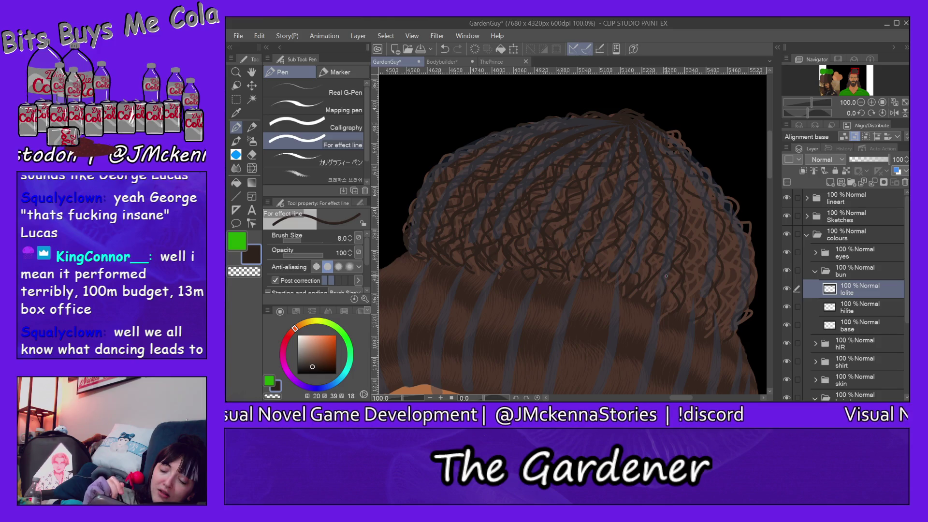
drag(656, 169, 691, 311)
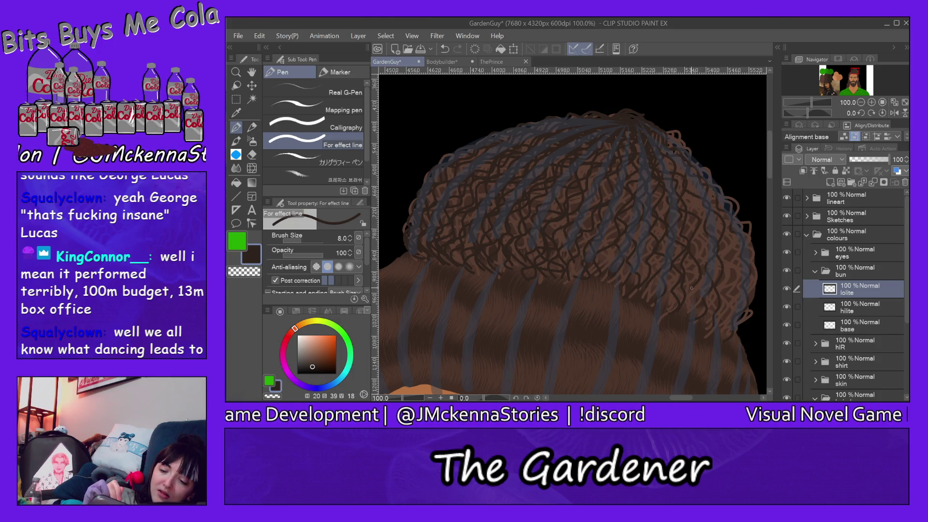
drag(670, 140, 691, 310)
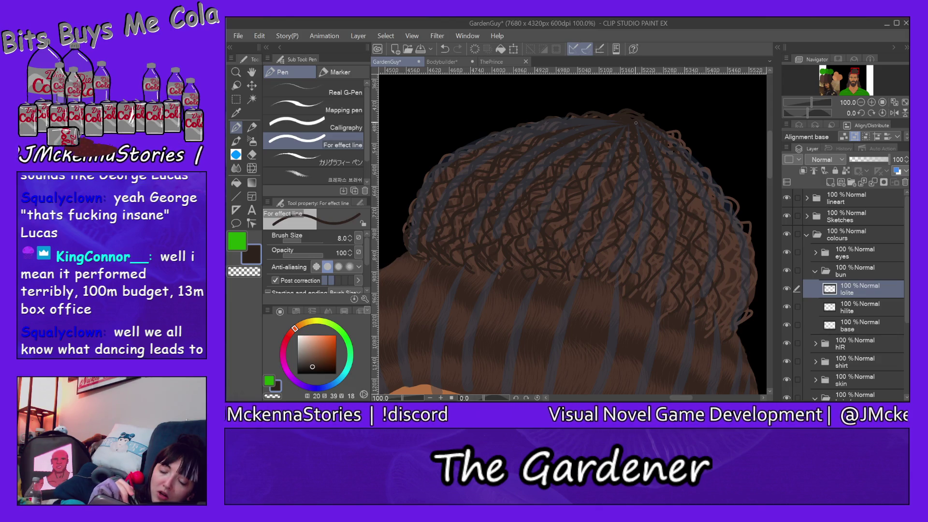
drag(626, 137, 605, 260)
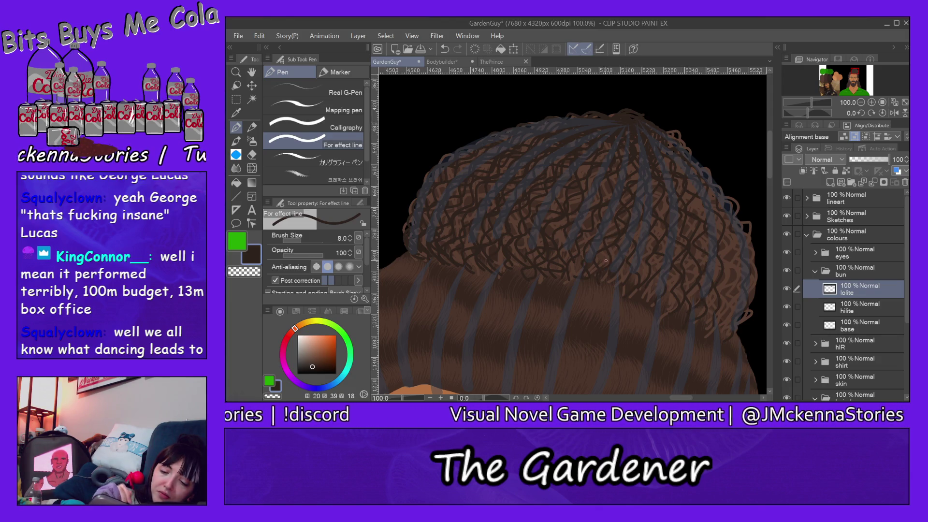
drag(664, 140, 710, 203)
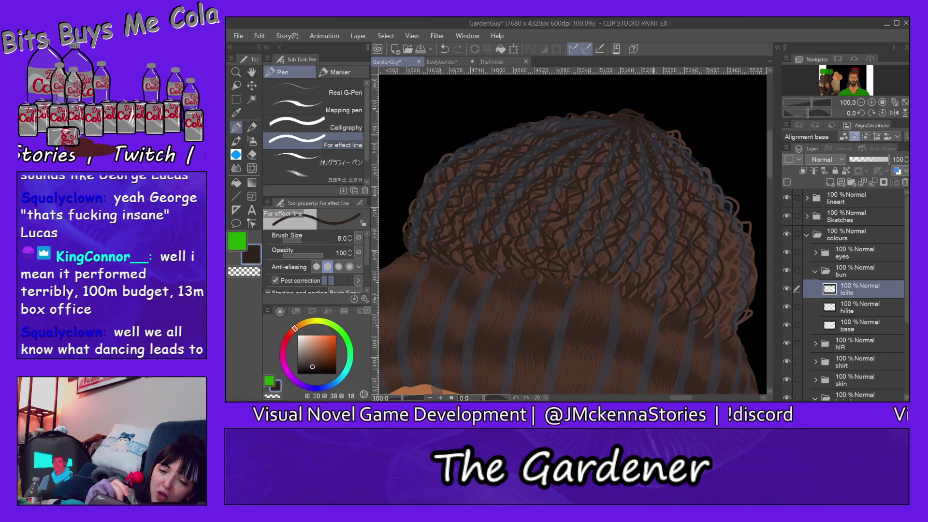
drag(698, 205, 719, 310)
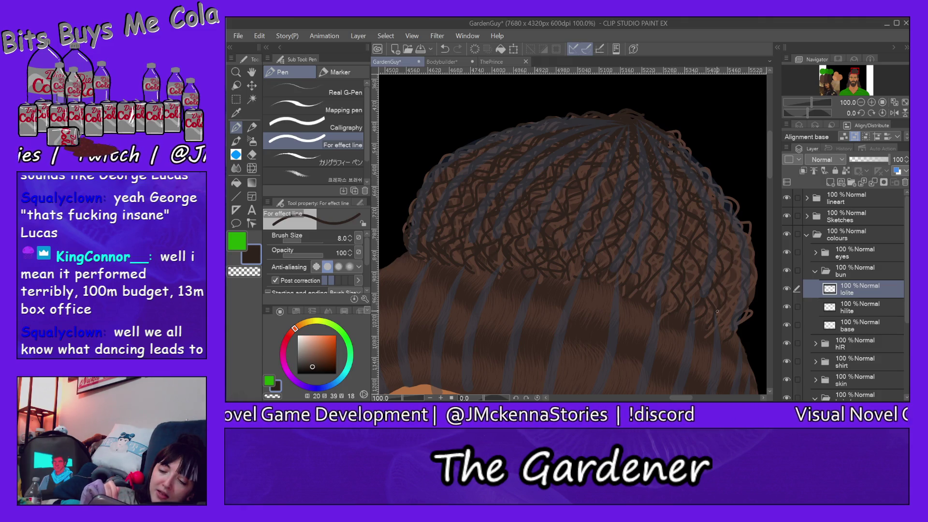
drag(719, 200, 728, 336)
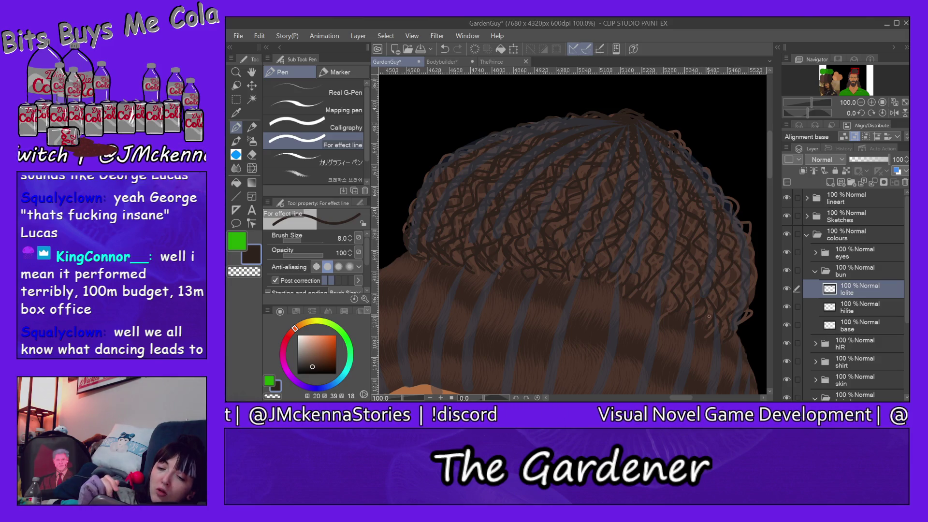
mouse_move(643, 118)
mouse_down()
mouse_move(745, 251)
mouse_move(742, 303)
mouse_up()
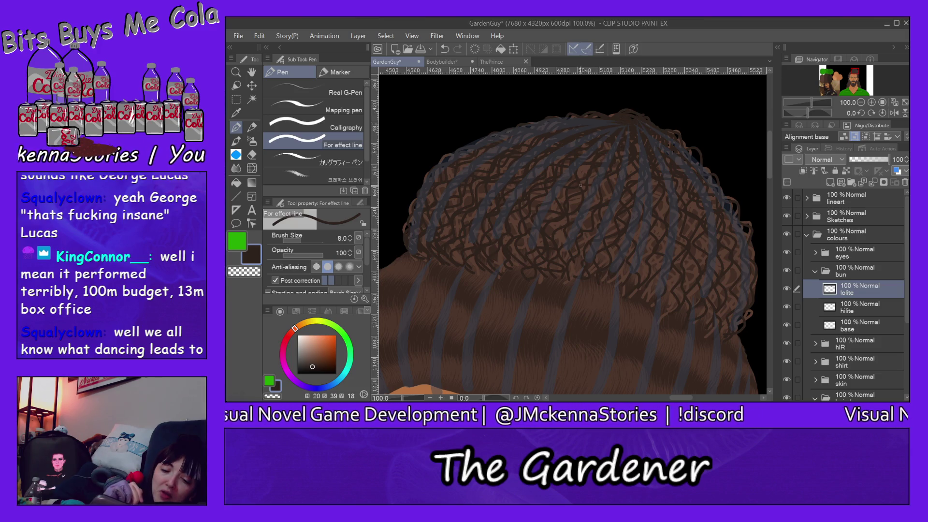
mouse_move(564, 228)
mouse_down()
mouse_move(567, 272)
mouse_move(596, 236)
mouse_move(615, 251)
mouse_up()
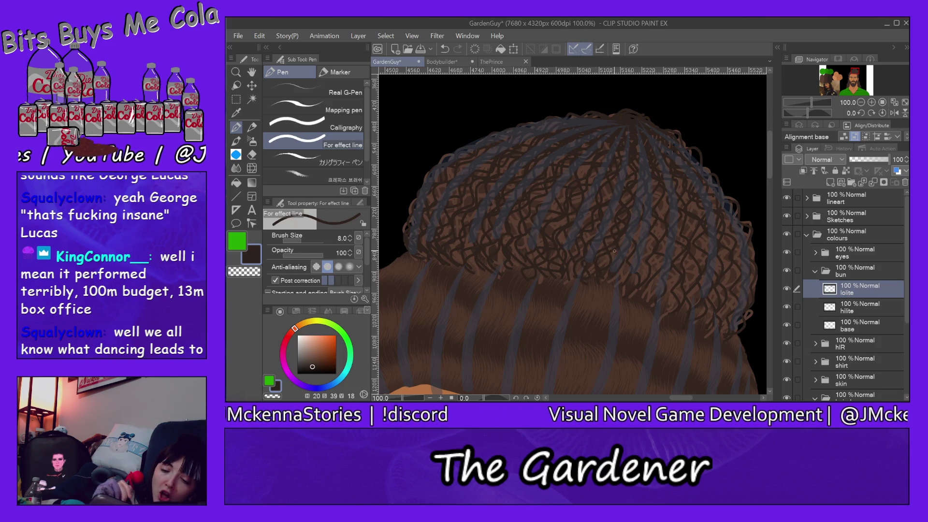
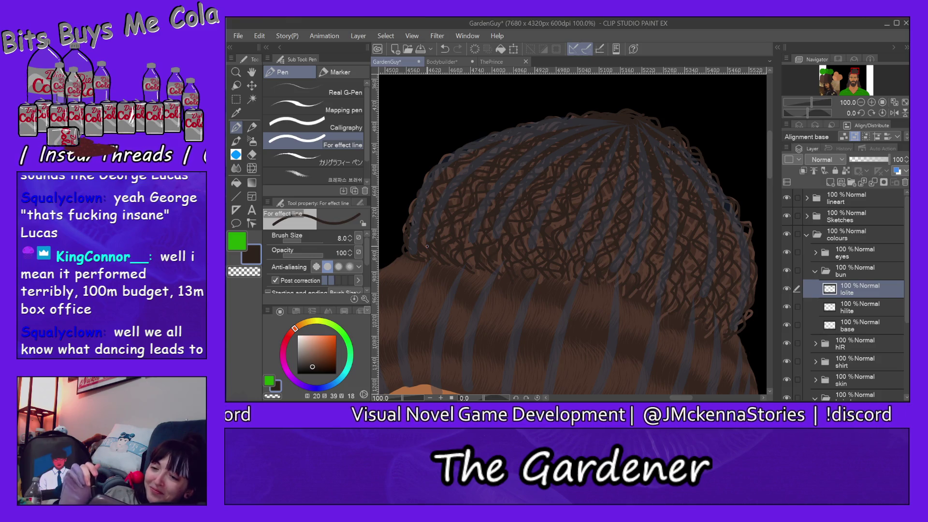
Step: Collapse the bun folder, select the hair base layer inside hIR and switch to the Hard eraser
click(816, 272)
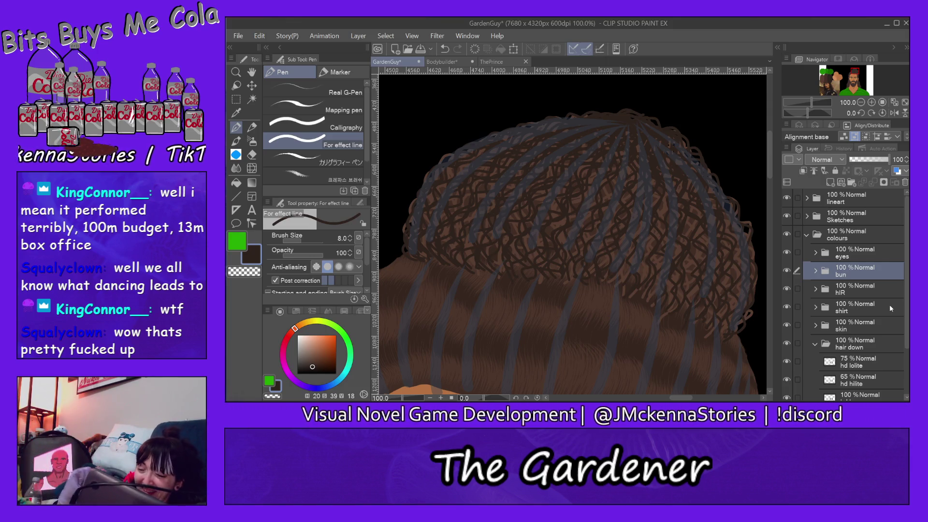
click(853, 292)
click(815, 289)
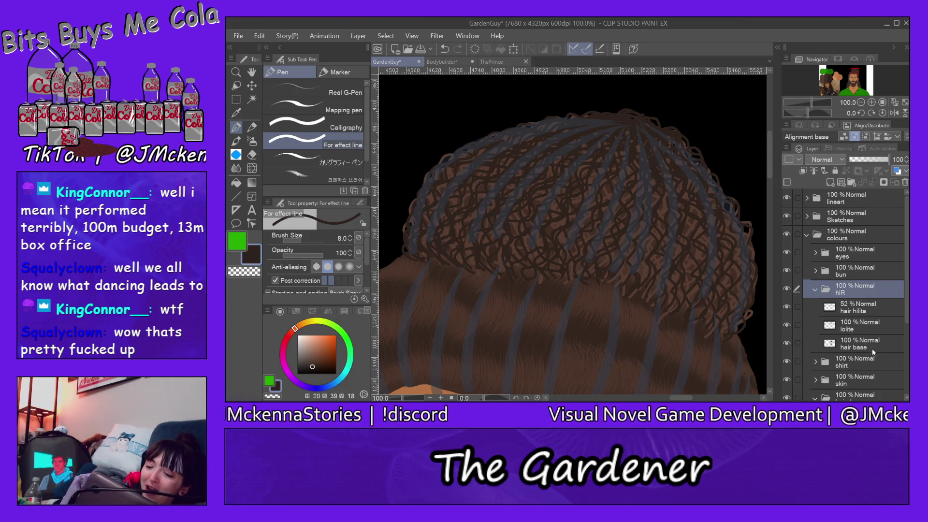
click(840, 342)
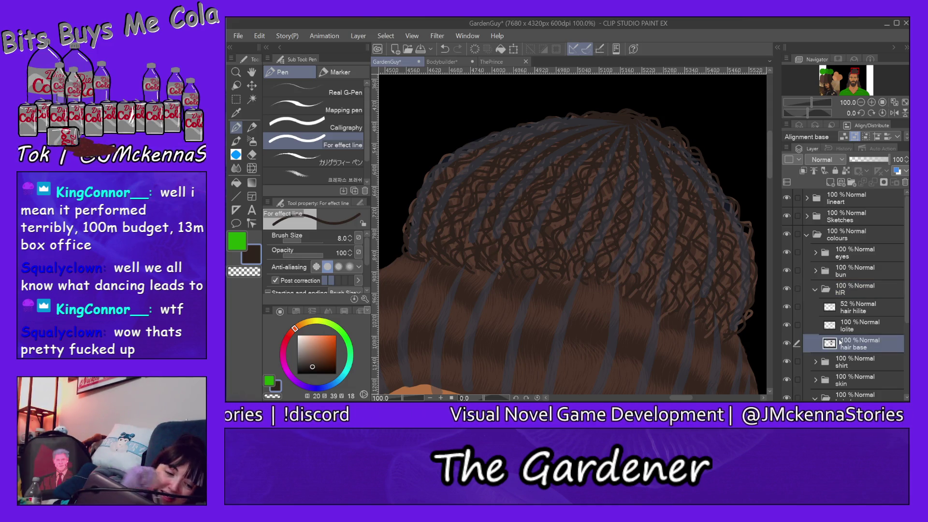
click(252, 155)
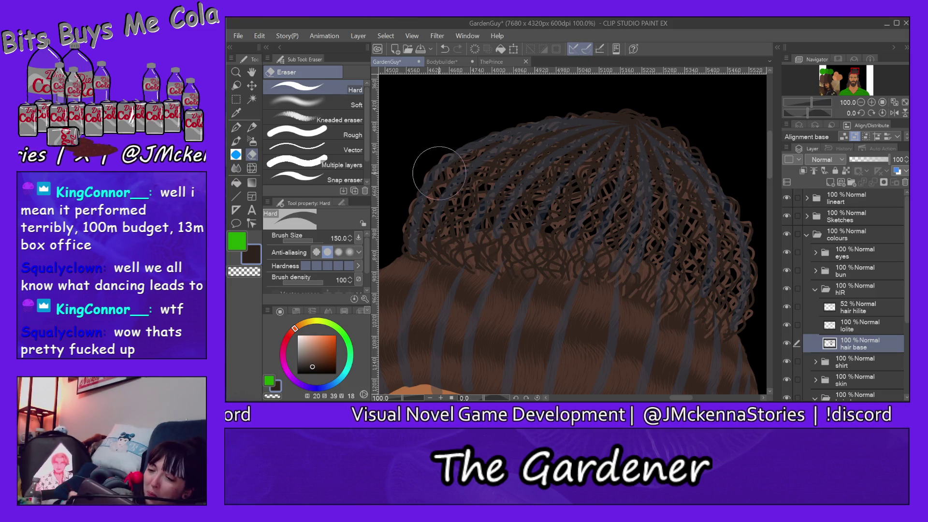
Step: Move the bun folder below hIR, select its base layer and enlarge the Milli pen marker
click(820, 291)
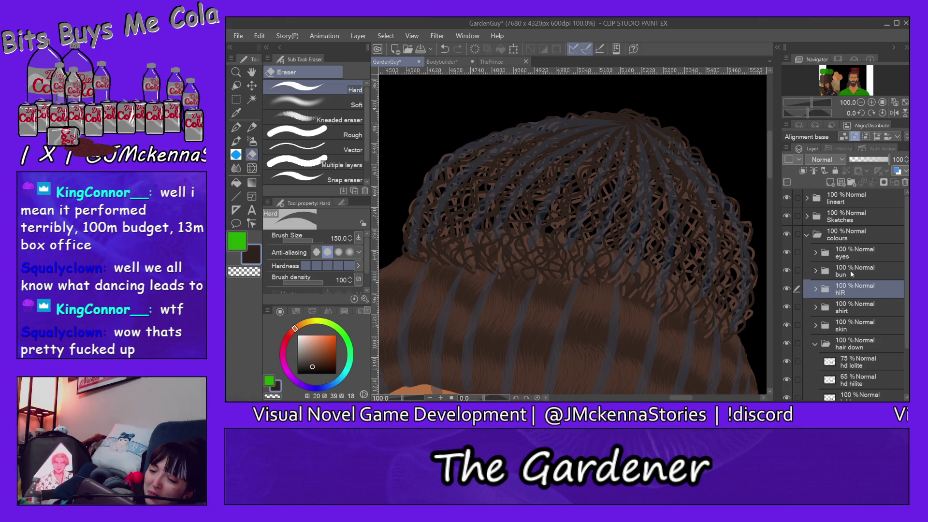
drag(852, 273, 863, 296)
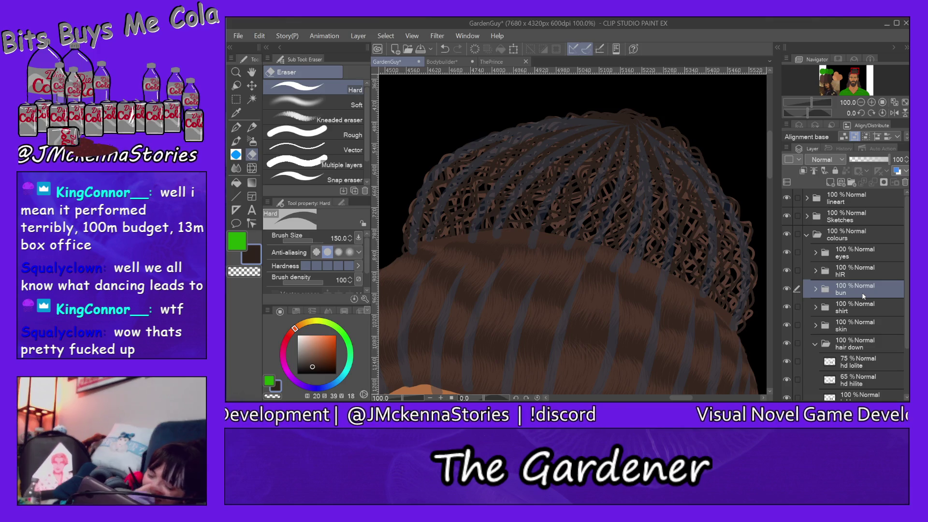
click(816, 290)
click(871, 349)
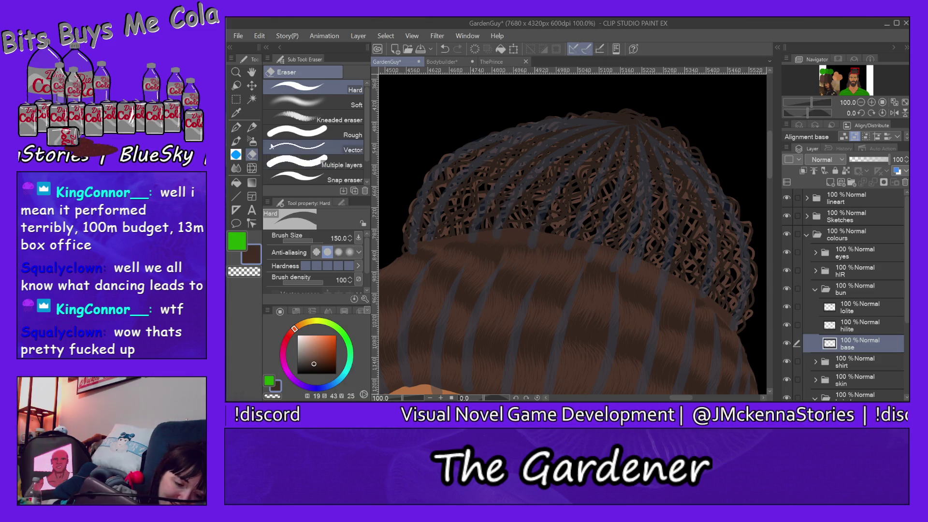
click(237, 127)
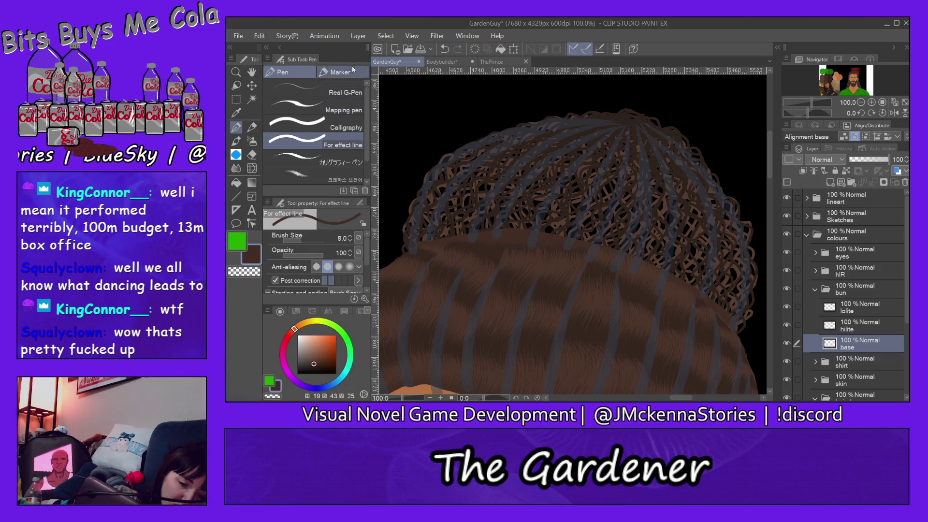
click(360, 72)
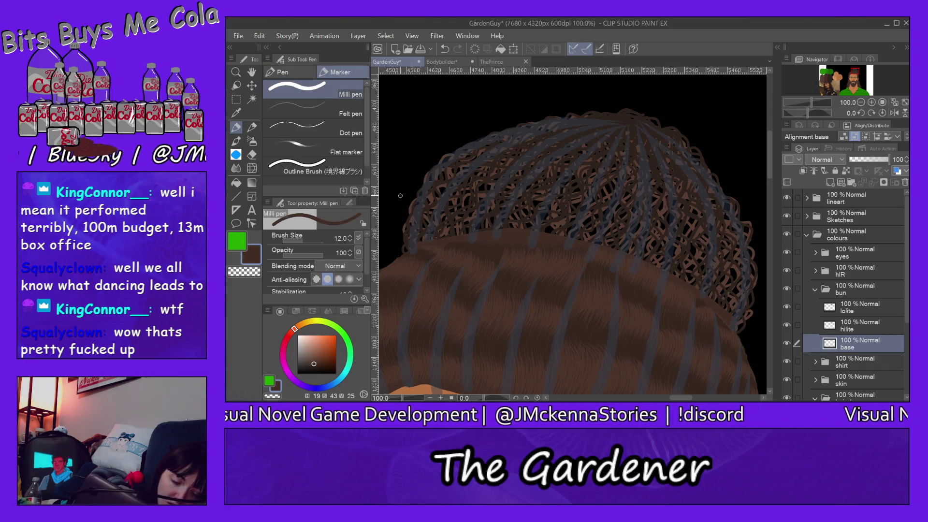
key(bracketright)
key(bracketright)
key(bracketright)
key(bracketright)
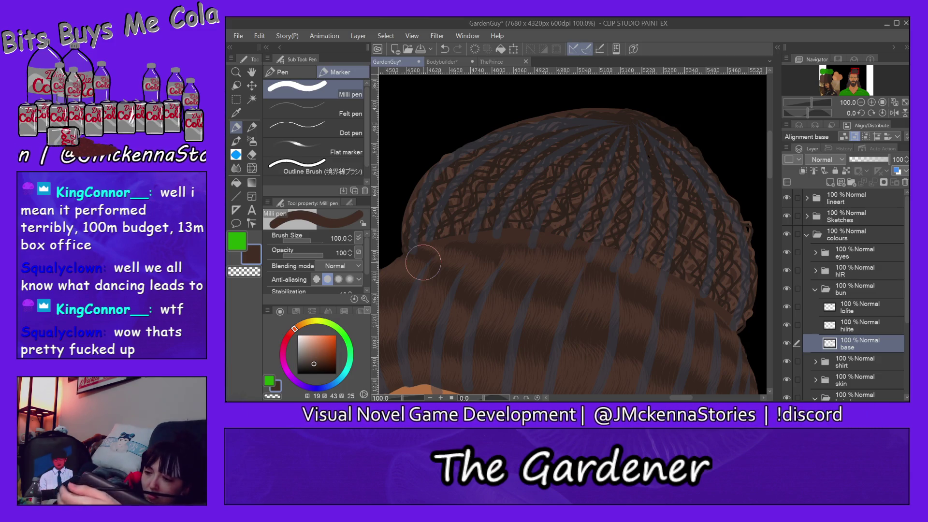
Step: Hide the blue sketch lines by turning off the Sketches folder
click(807, 235)
click(787, 217)
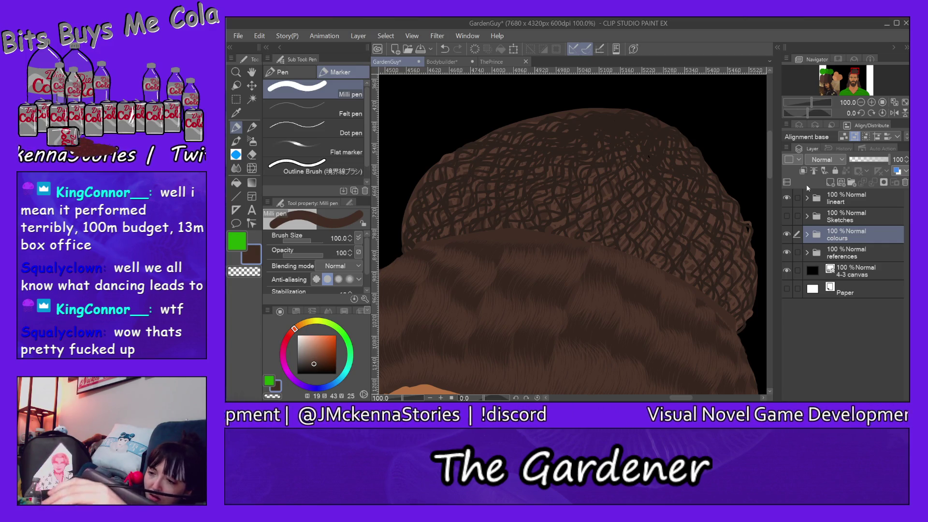
click(807, 236)
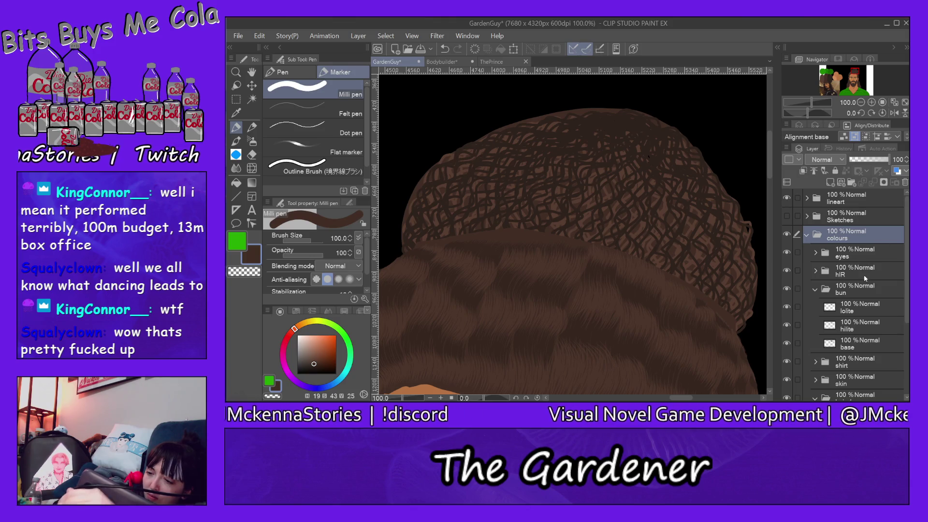
Step: Set the bun's lolite layer to 73% opacity and its hilite layer to 50%
click(861, 313)
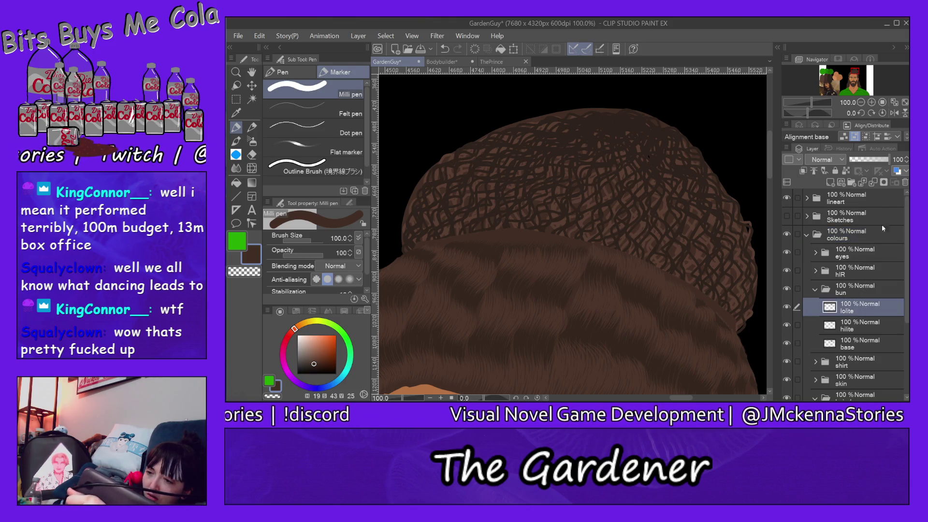
drag(860, 162, 871, 162)
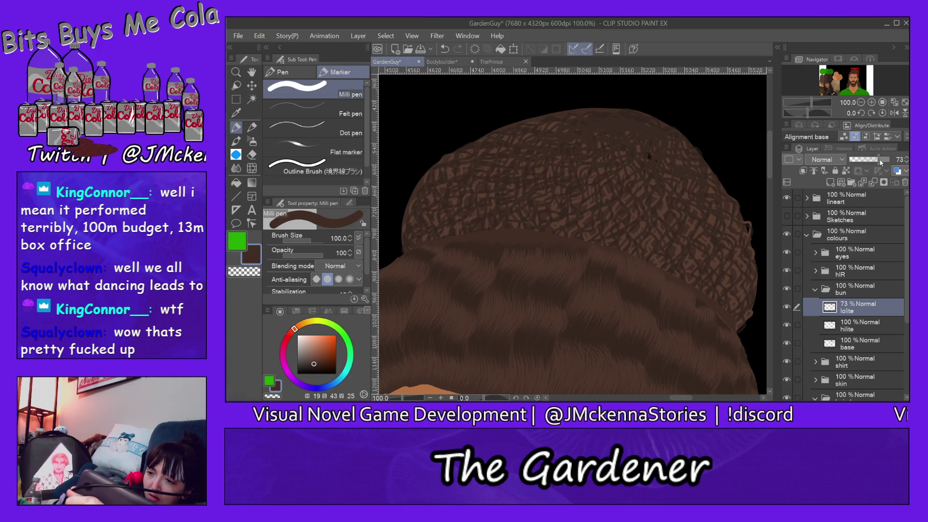
click(864, 334)
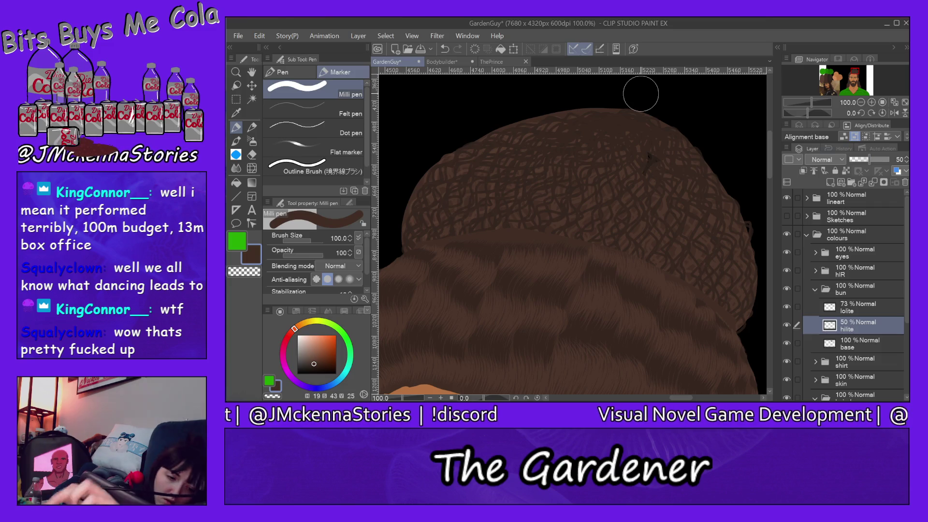
click(235, 72)
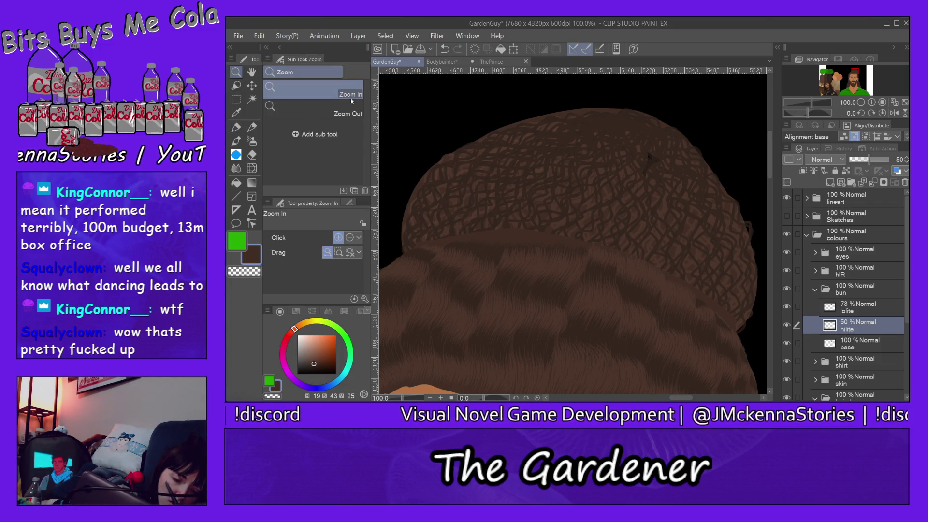
click(319, 110)
Step: Zoom out to see the whole bun and face, then zoom back in on the bun's top
click(660, 201)
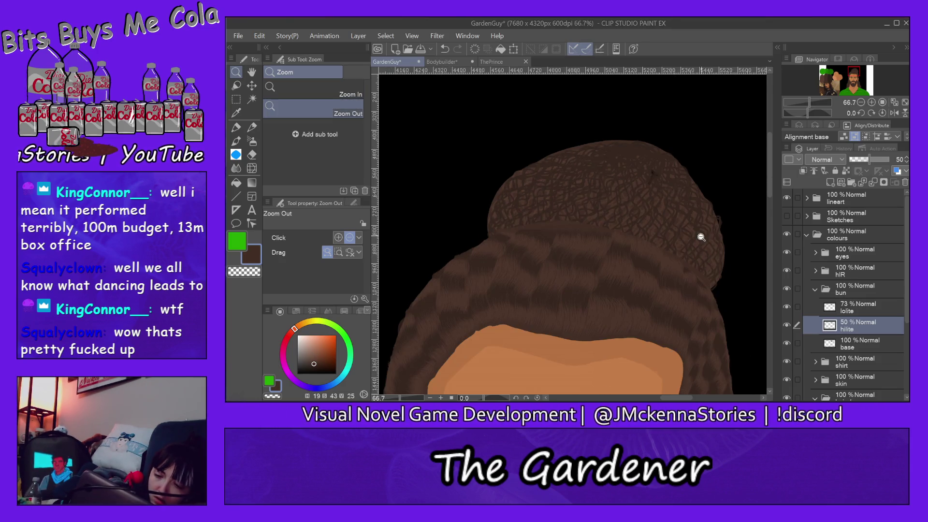
click(707, 232)
mouse_move(768, 151)
mouse_down()
mouse_move(782, 194)
mouse_move(782, 155)
mouse_up()
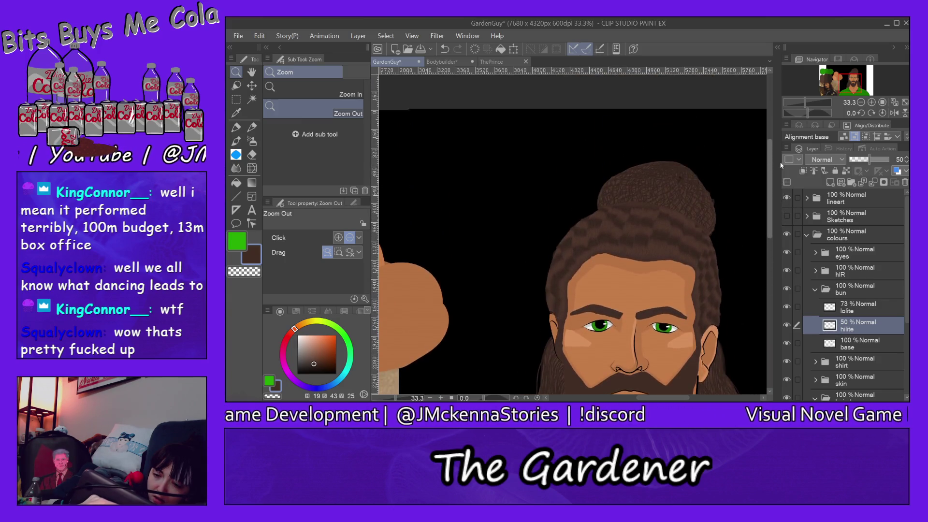
click(338, 89)
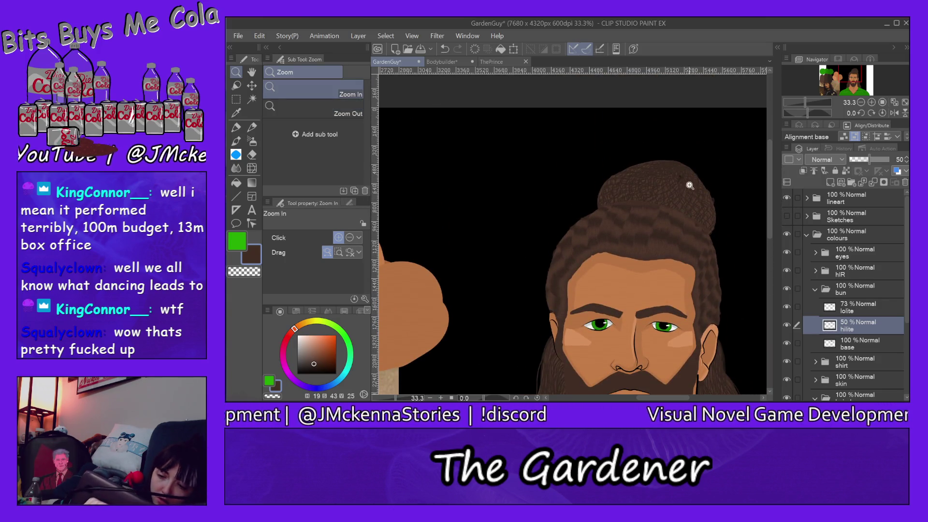
click(694, 182)
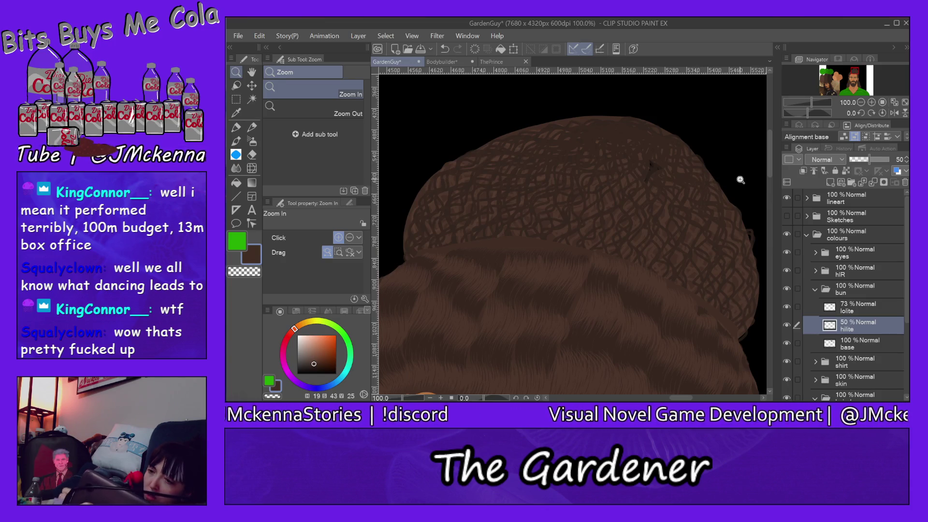
Step: Restore the bun's hilite and lolite layers to 100% opacity, then select the base layer
drag(859, 161, 889, 159)
click(885, 307)
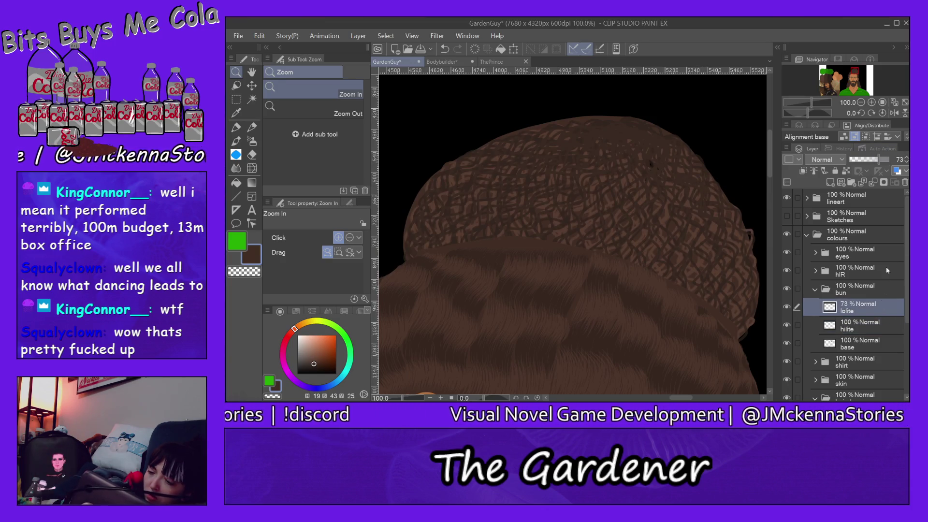
drag(879, 162, 907, 162)
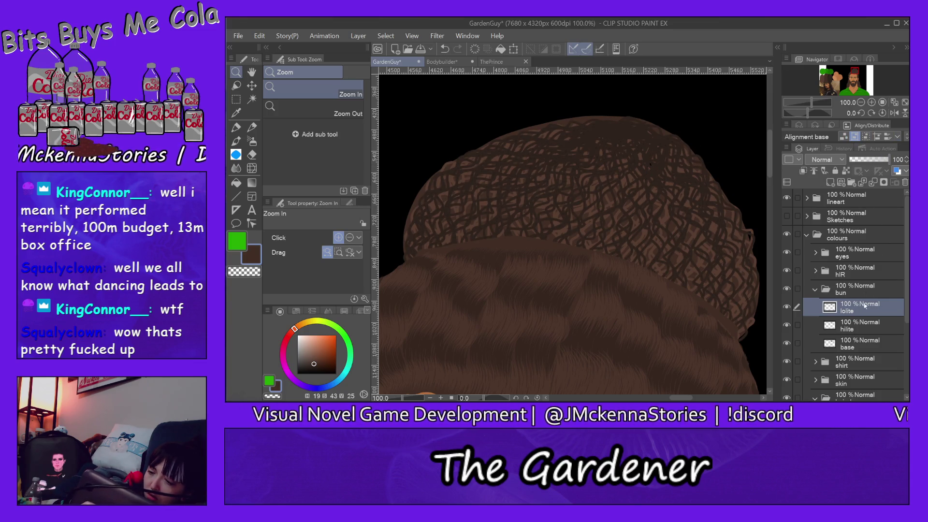
click(865, 344)
Step: On the lolite layer, sample the dark brown hair colour and erase lowlight along the bun's left edge
key(p)
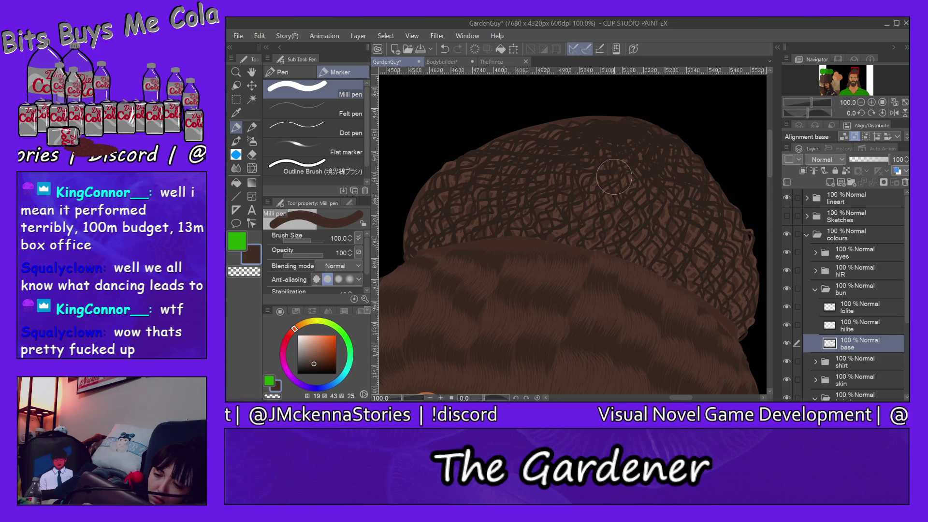
click(864, 312)
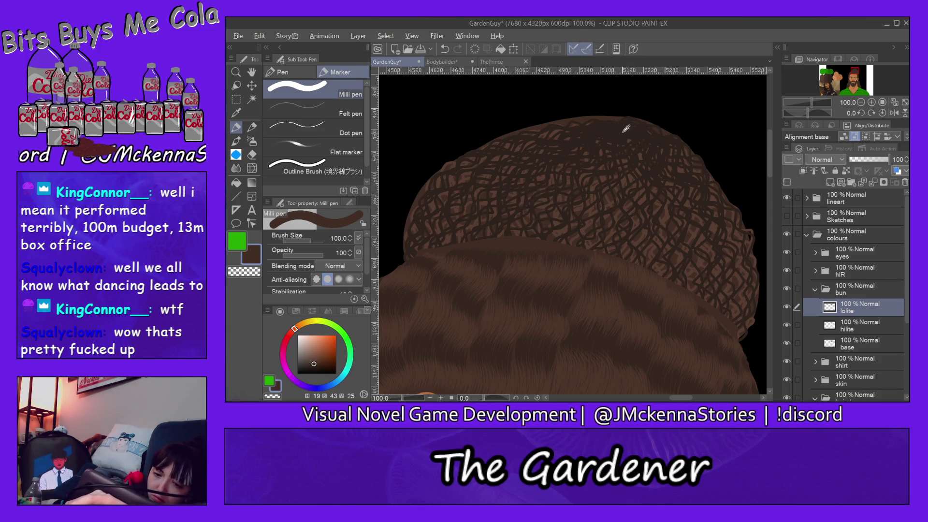
alt+click(623, 129)
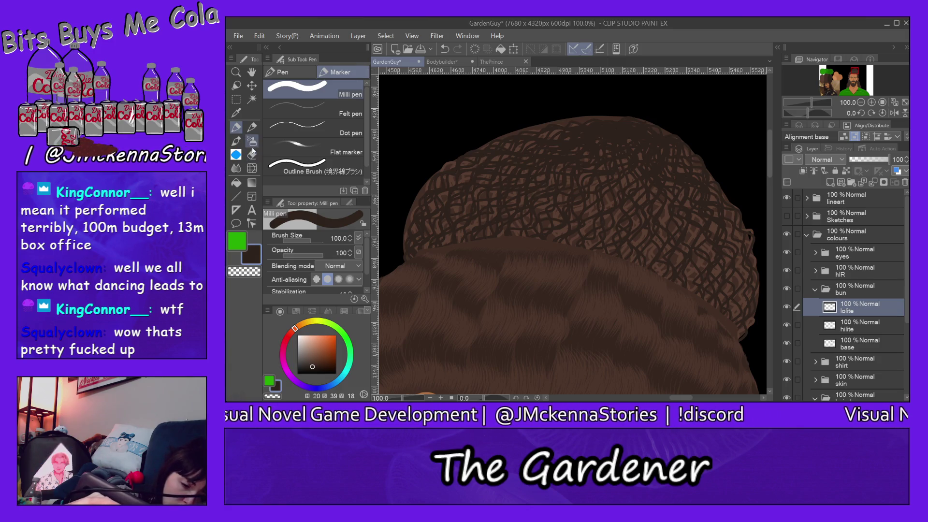
click(252, 154)
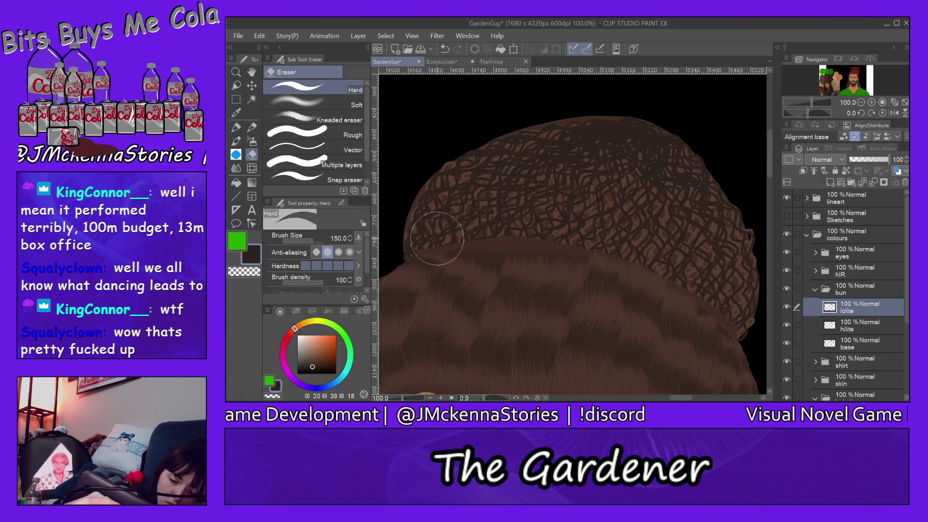
mouse_move(404, 218)
mouse_down()
mouse_move(425, 231)
mouse_move(612, 188)
mouse_move(690, 273)
mouse_move(697, 166)
mouse_up()
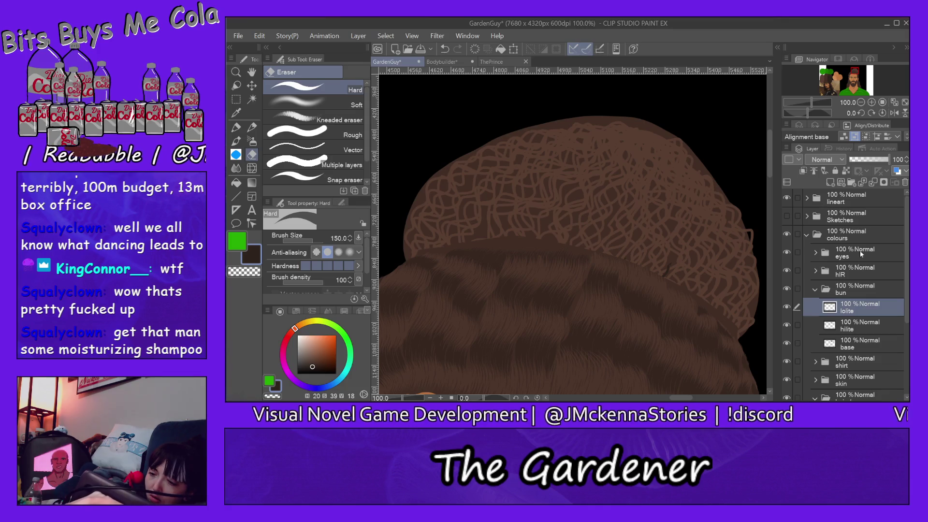
Step: Show the sketch lines and paint a strand along the bun's upper-left edge with the For effect line pen
click(786, 216)
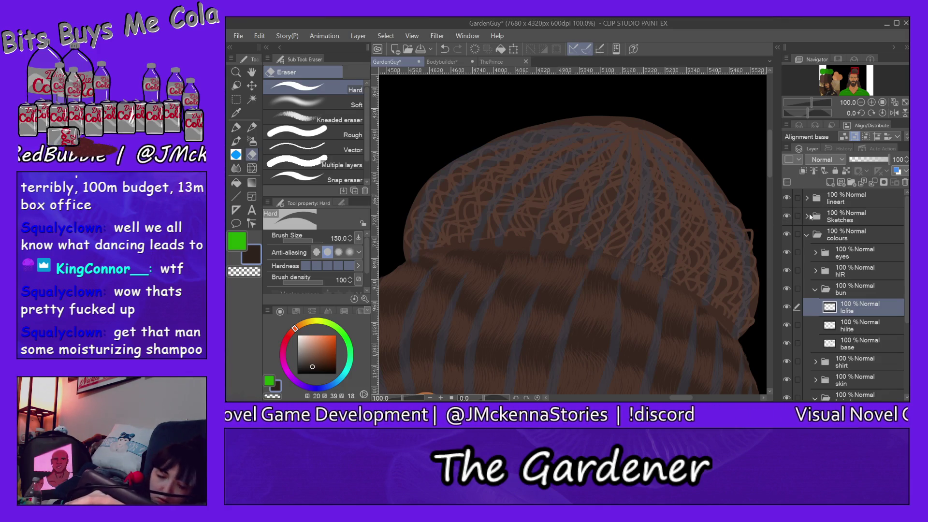
click(237, 127)
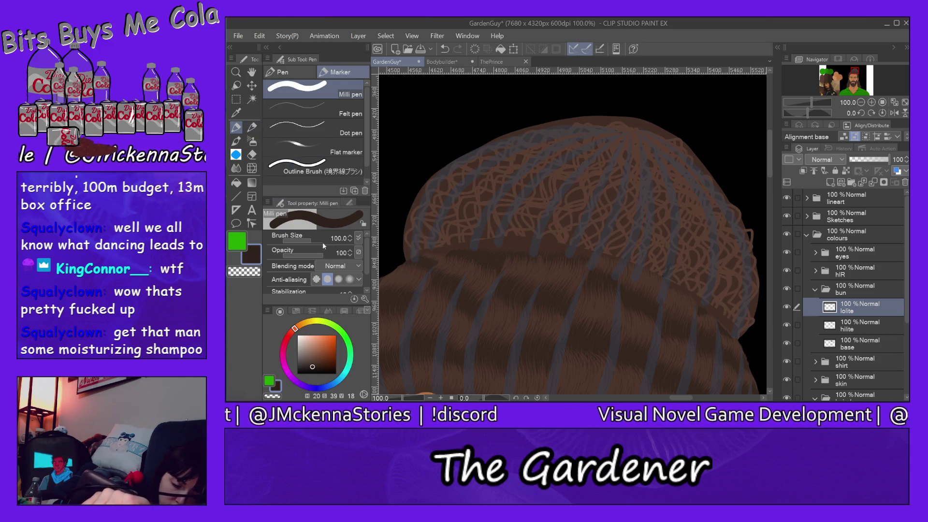
click(301, 72)
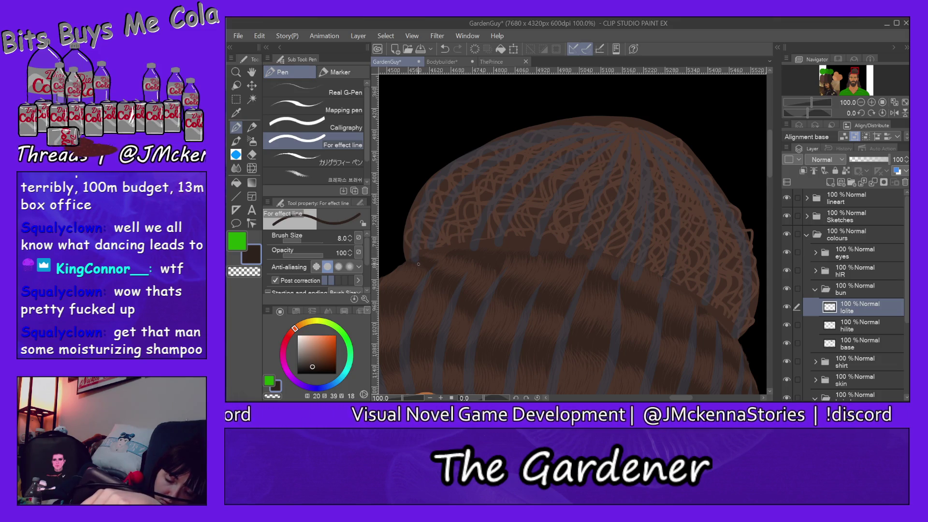
drag(409, 240, 445, 179)
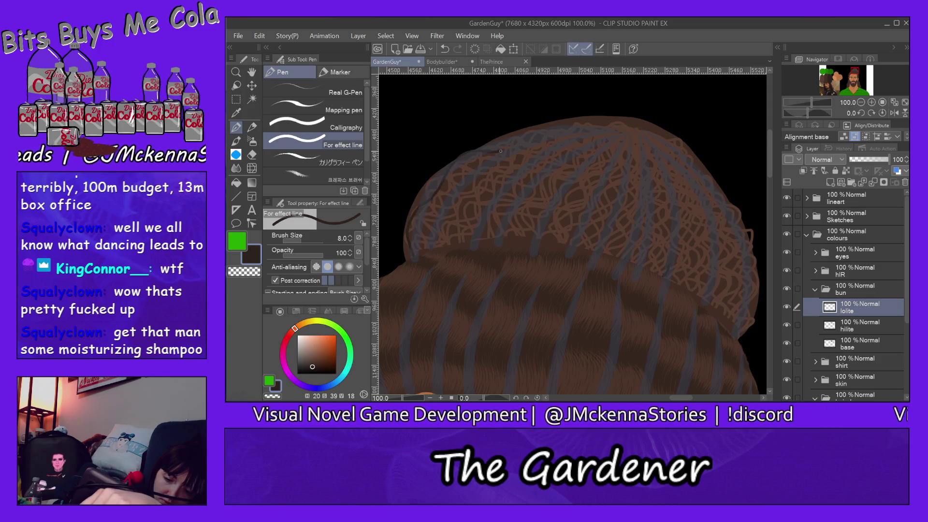
Step: Paint twelve thin dark strands from the bun's crown over its top and down both sides
mouse_move(542, 123)
mouse_down()
mouse_move(692, 153)
mouse_move(757, 284)
mouse_move(743, 319)
mouse_up()
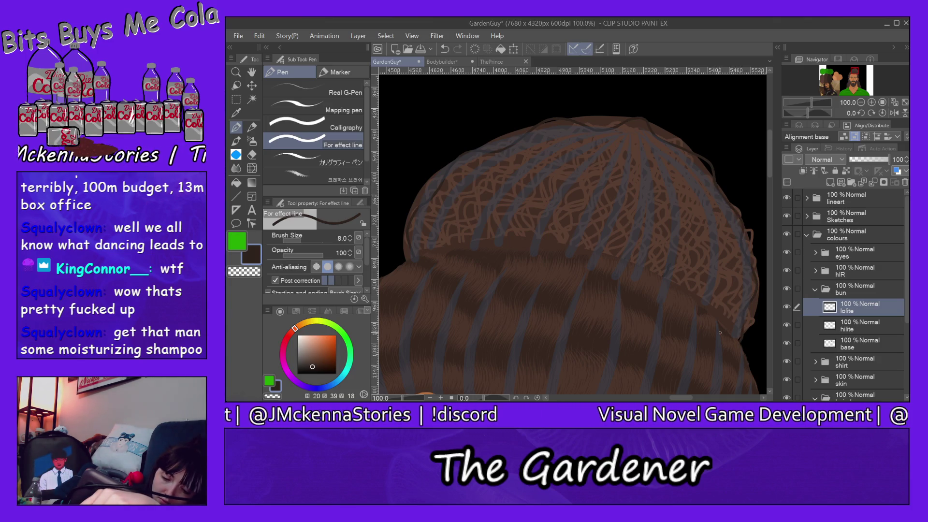
mouse_move(432, 239)
mouse_down()
mouse_move(580, 134)
mouse_move(653, 135)
mouse_up()
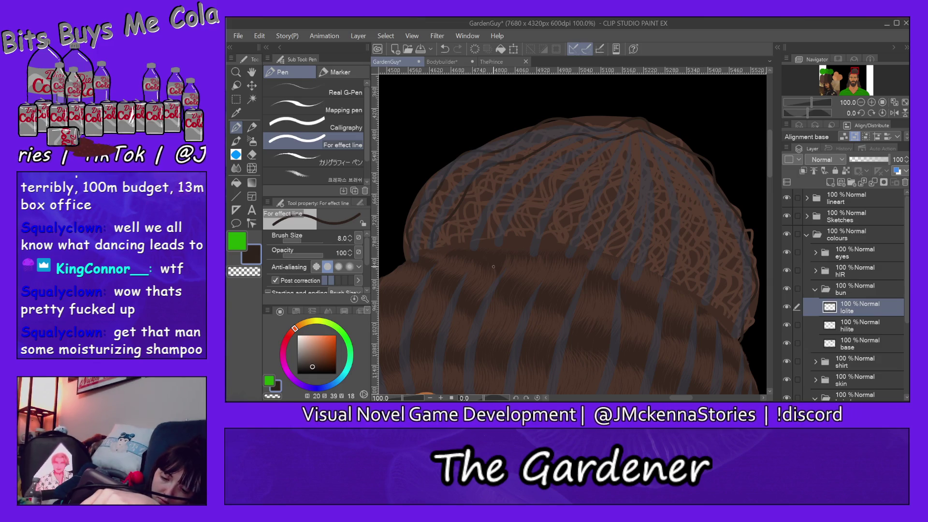
drag(490, 214, 657, 140)
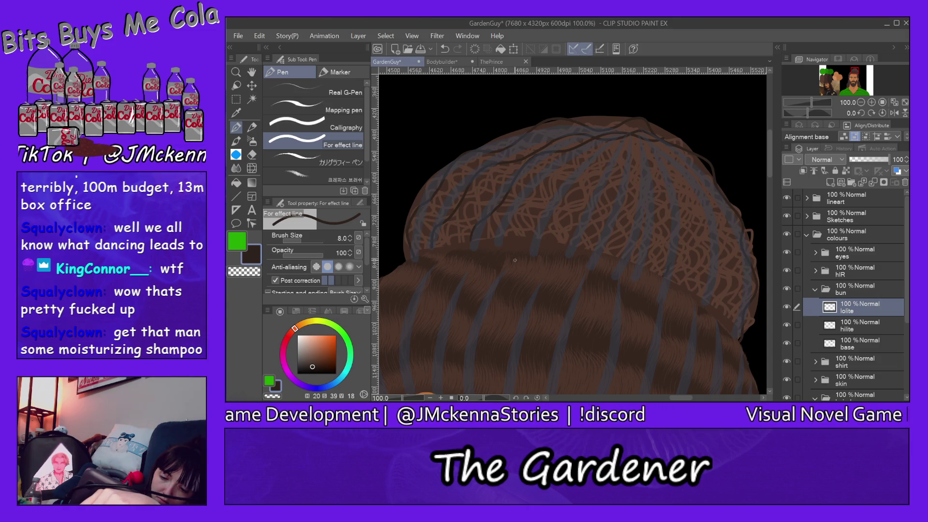
drag(524, 205, 568, 154)
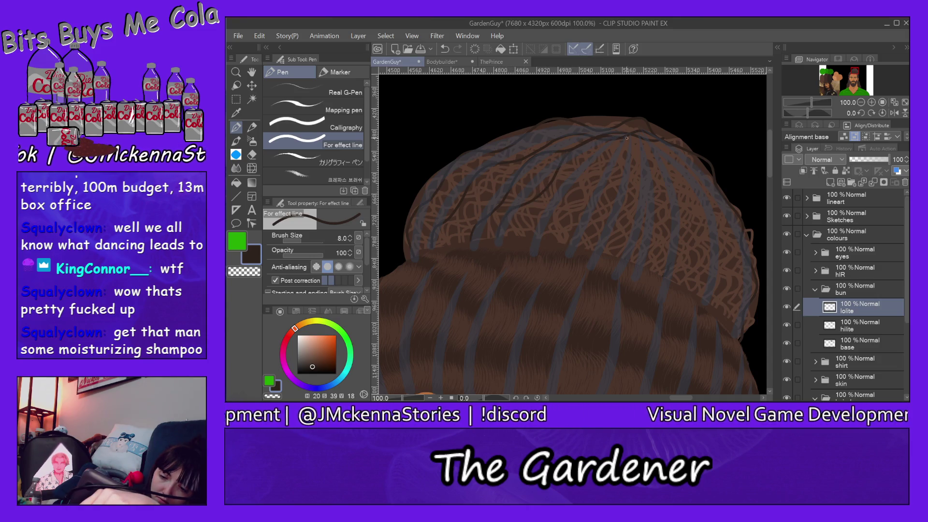
drag(539, 230, 633, 140)
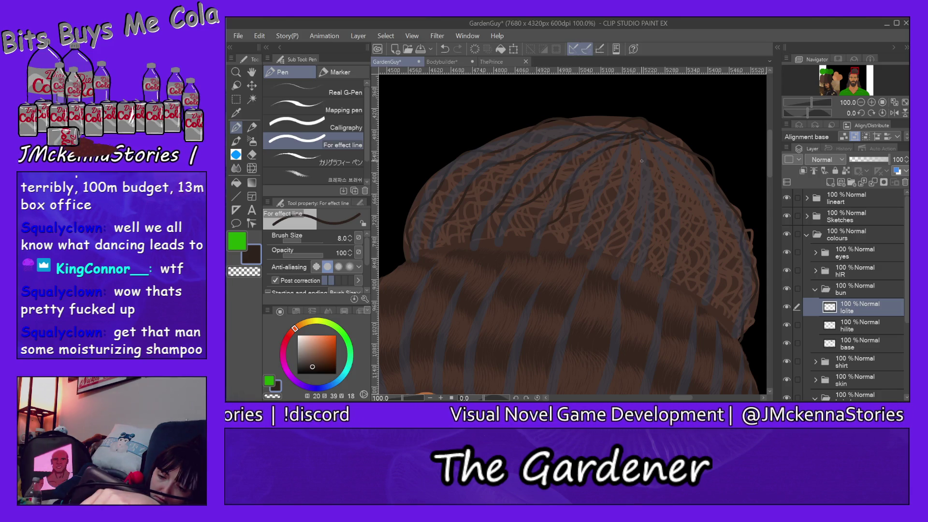
drag(622, 142, 604, 190)
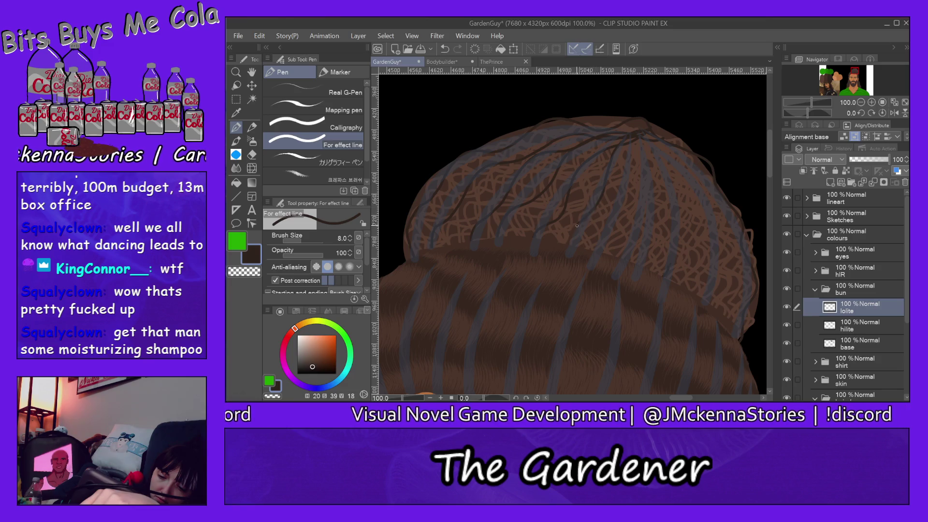
drag(628, 156, 601, 231)
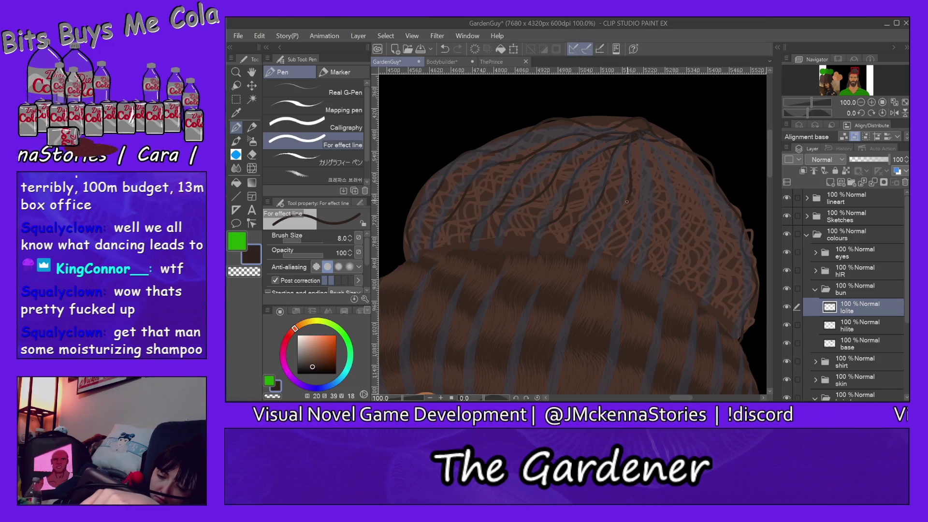
drag(640, 138, 635, 248)
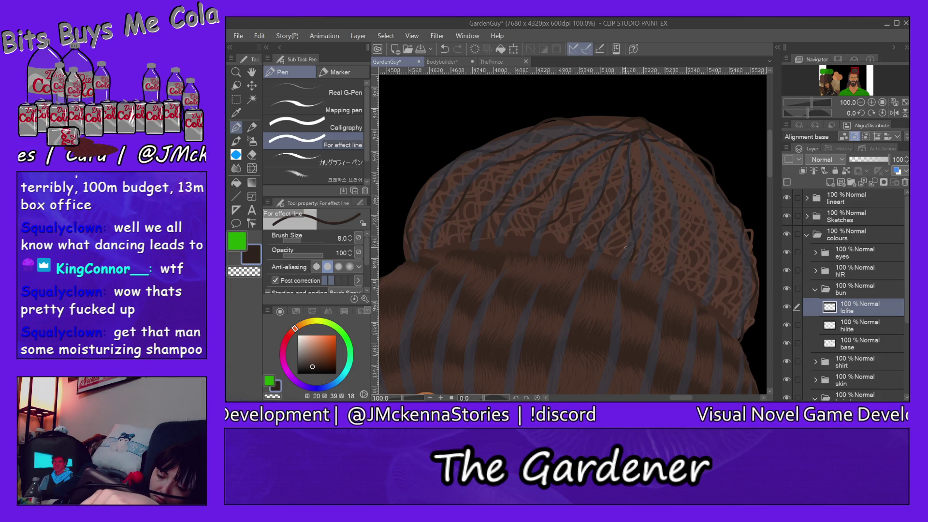
drag(642, 138, 669, 279)
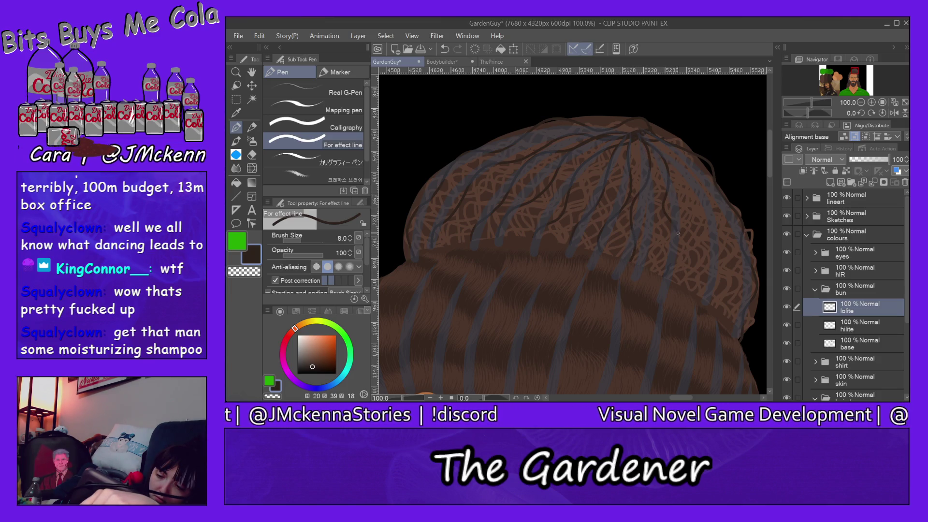
drag(643, 131, 714, 263)
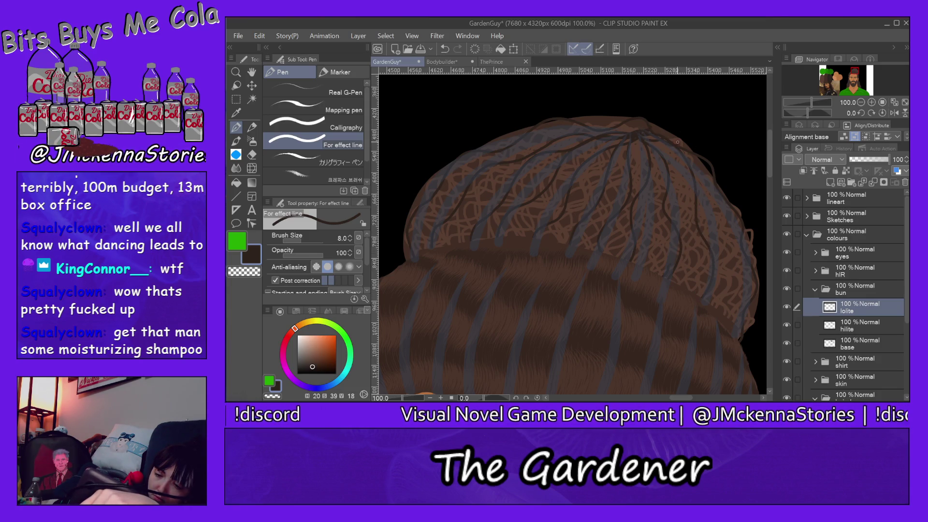
drag(656, 131, 723, 313)
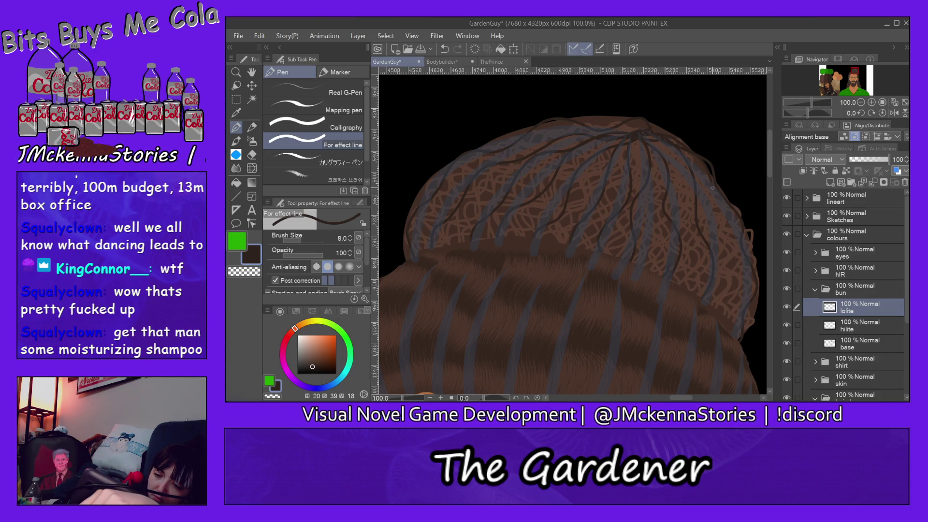
drag(663, 146, 673, 280)
Step: Paint eight dark strands from the crown sweeping down the centre and left of the bun
drag(637, 127, 648, 278)
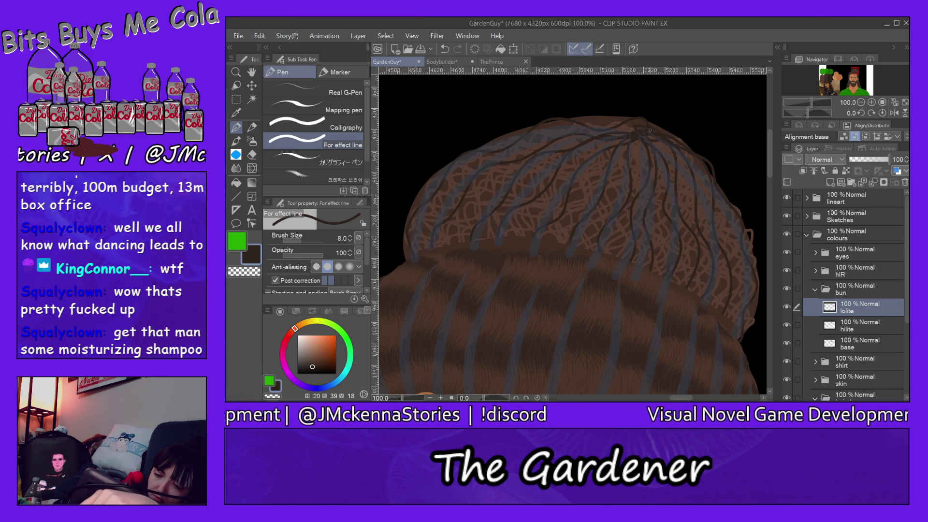
drag(642, 134, 601, 272)
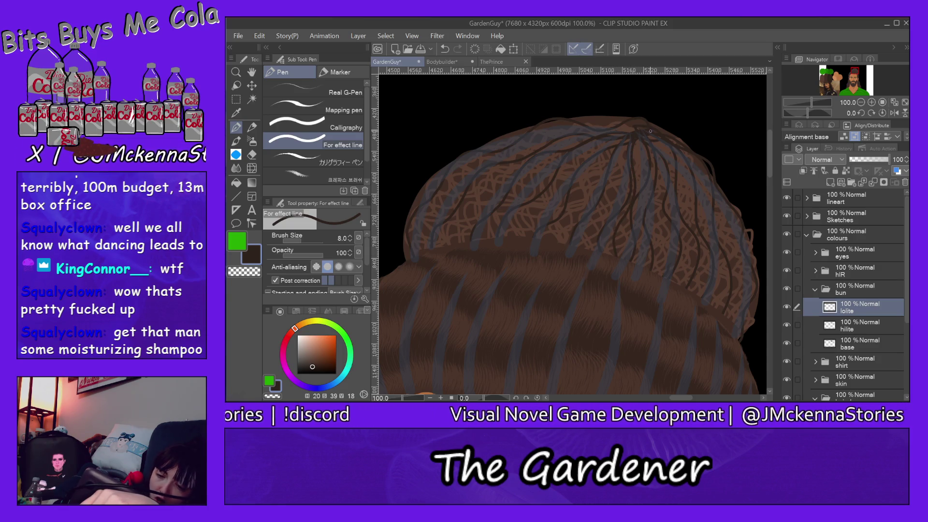
drag(634, 143, 586, 245)
drag(626, 132, 544, 238)
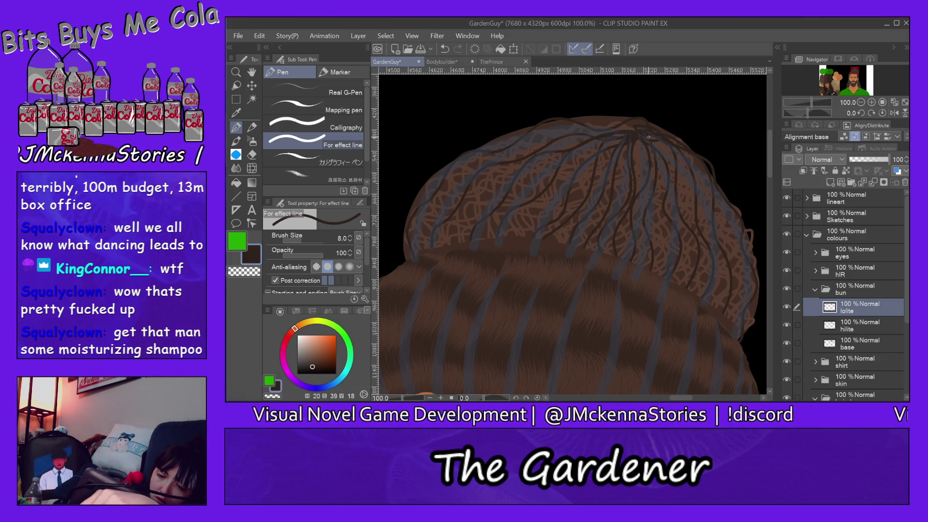
drag(598, 142, 511, 250)
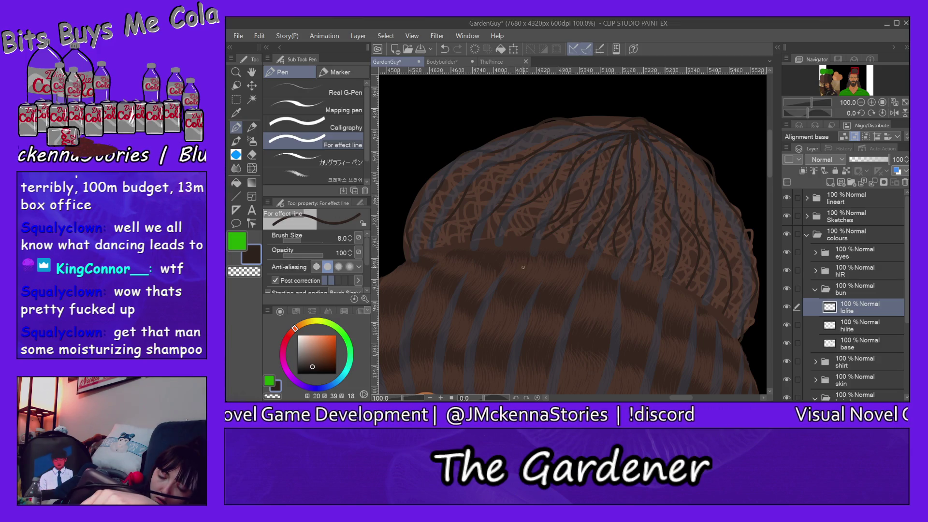
drag(629, 128, 502, 263)
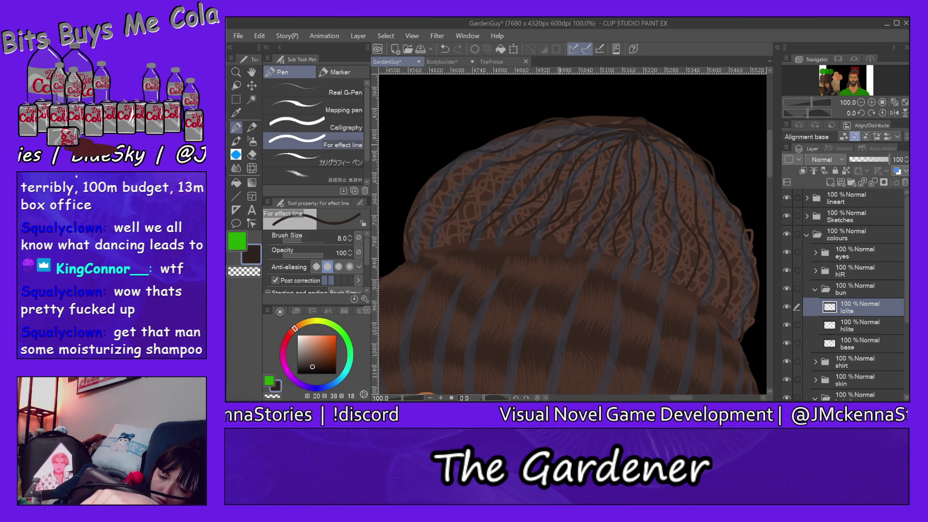
drag(508, 191, 458, 238)
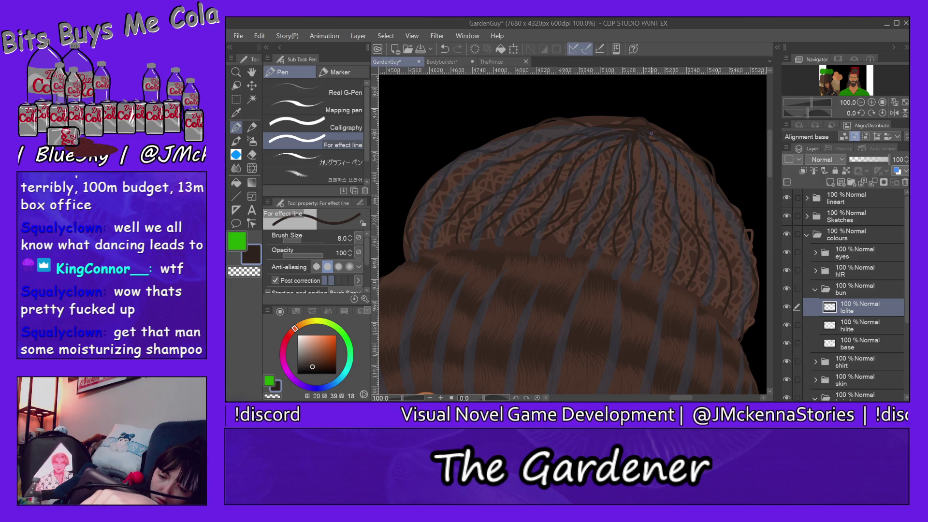
drag(538, 164, 457, 229)
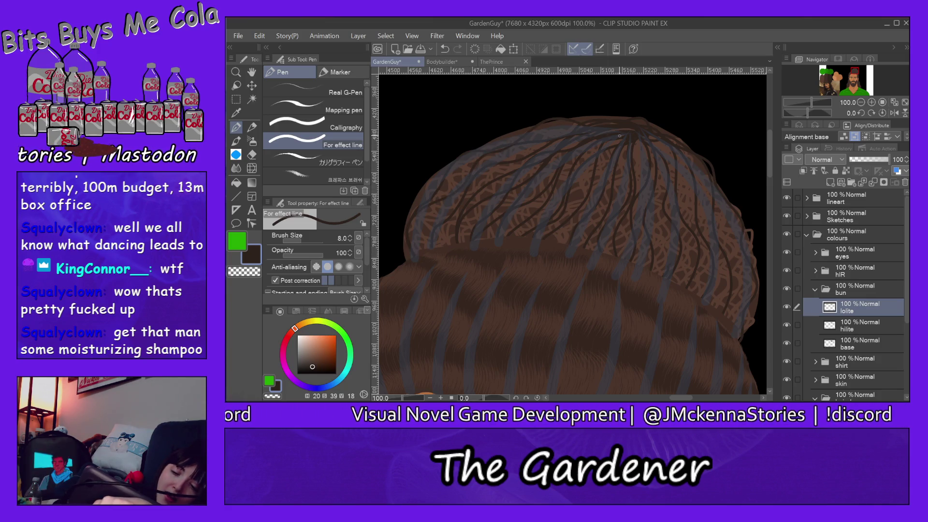
Step: Add dark strands along the top edge, the left hair, the right side and straight down from the crown
drag(625, 115, 583, 116)
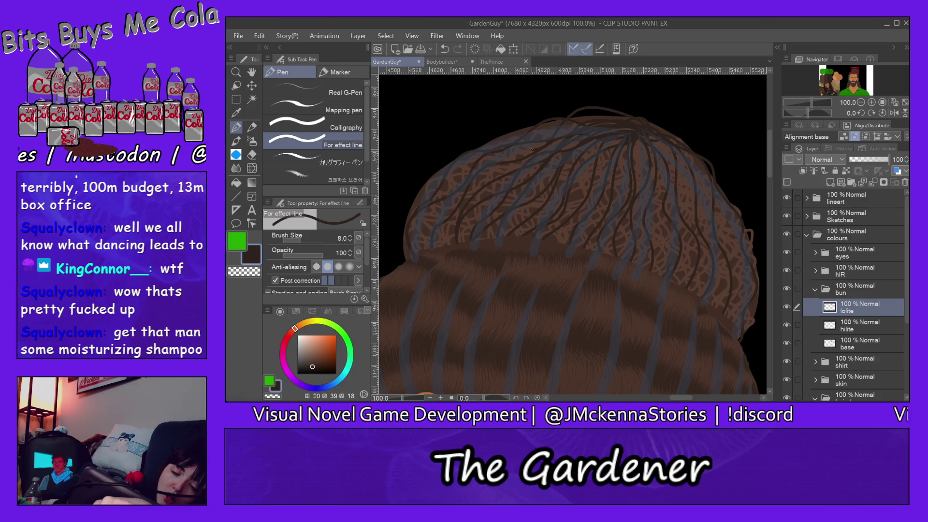
drag(463, 166, 452, 192)
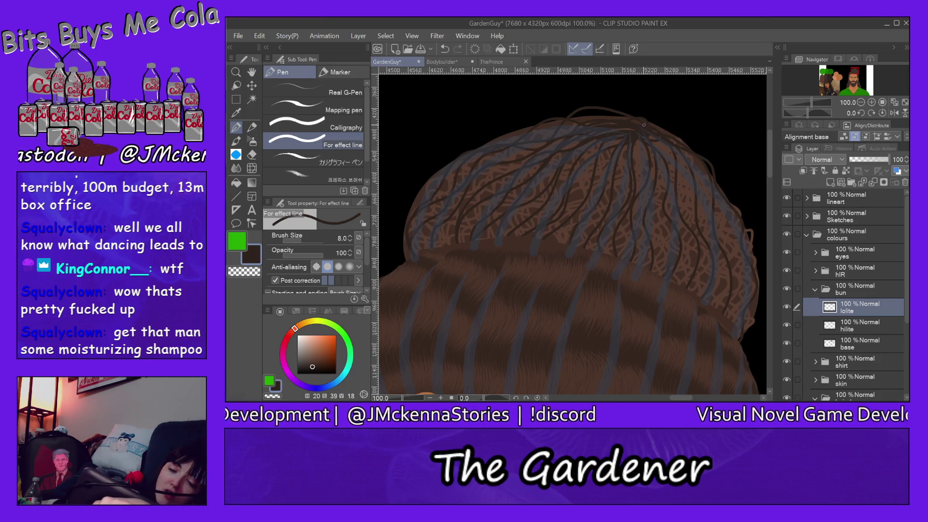
drag(536, 147, 479, 194)
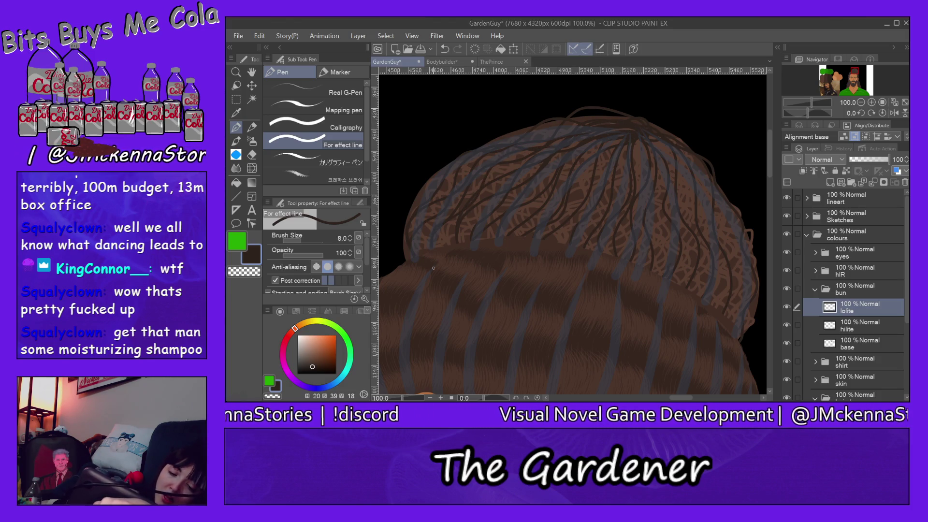
drag(450, 253, 523, 168)
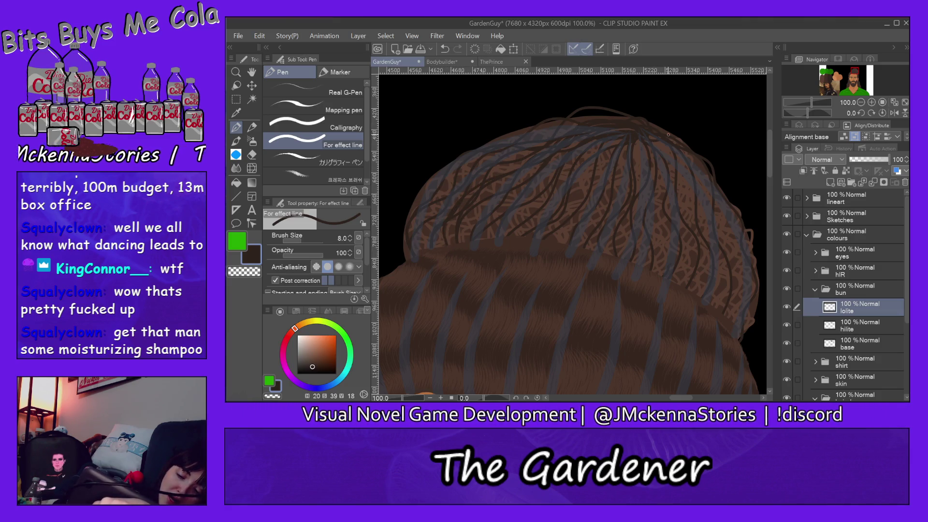
drag(434, 256, 493, 172)
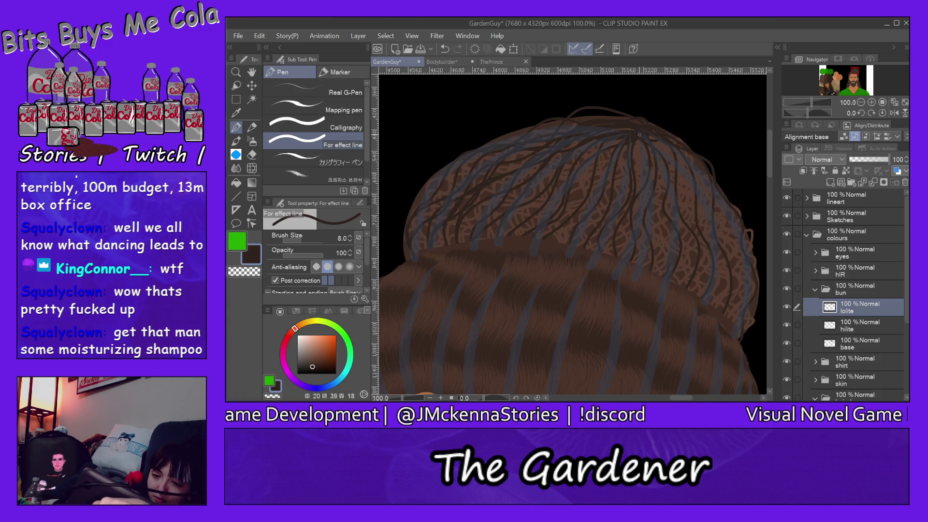
drag(684, 159, 699, 290)
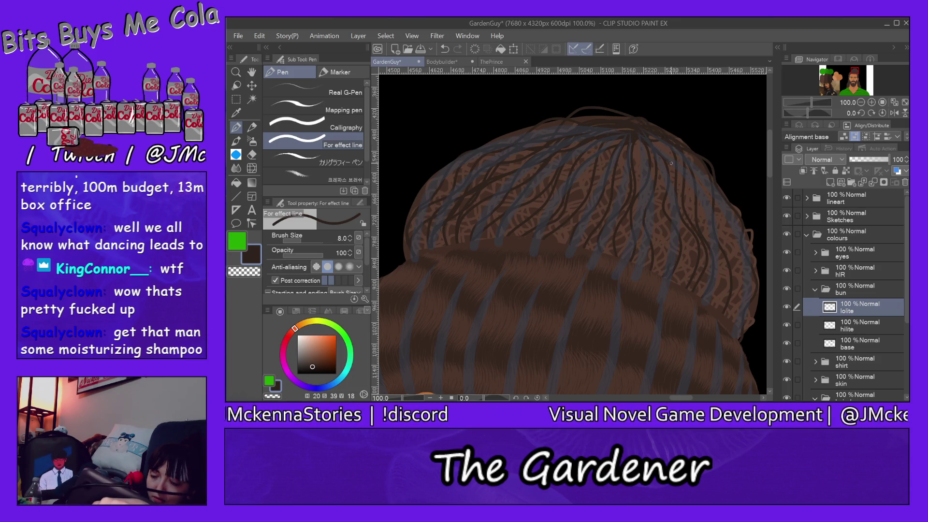
drag(709, 208, 725, 310)
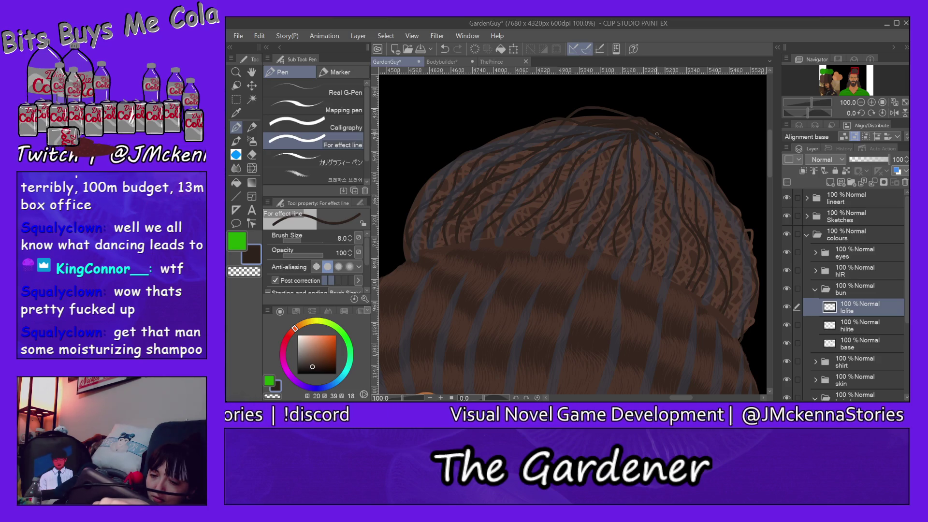
drag(711, 187, 739, 318)
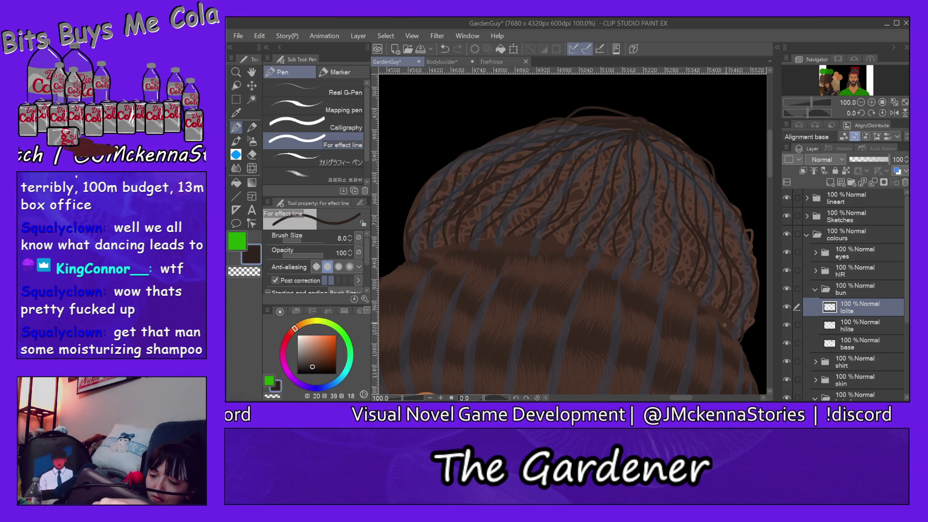
drag(635, 125, 639, 222)
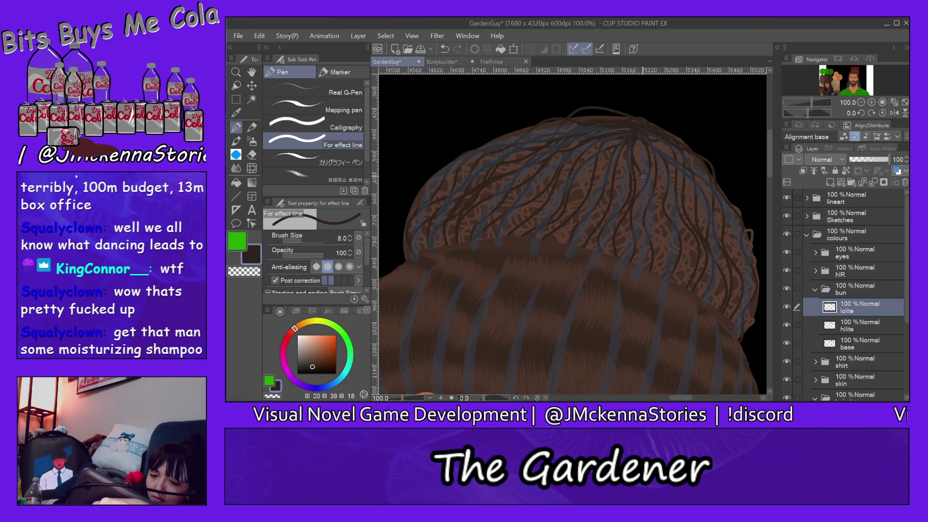
drag(643, 124, 651, 299)
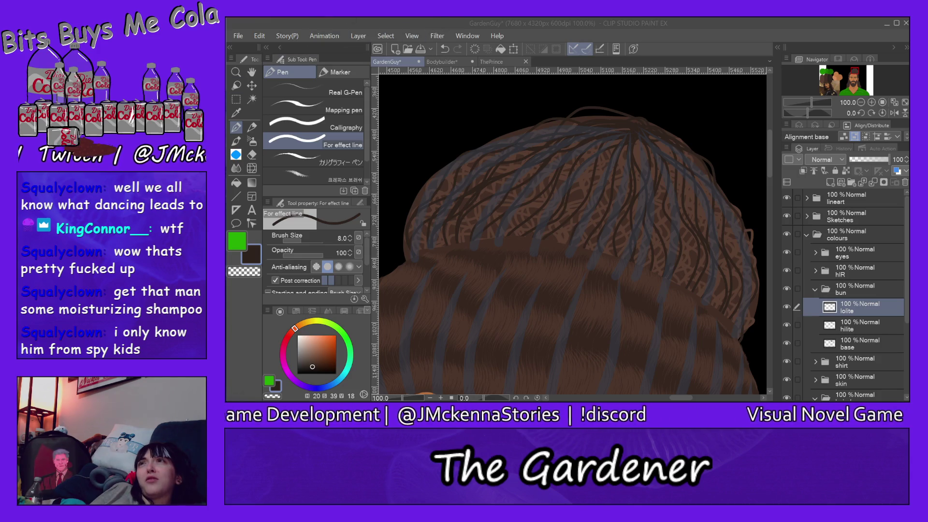
key(alt+Tab)
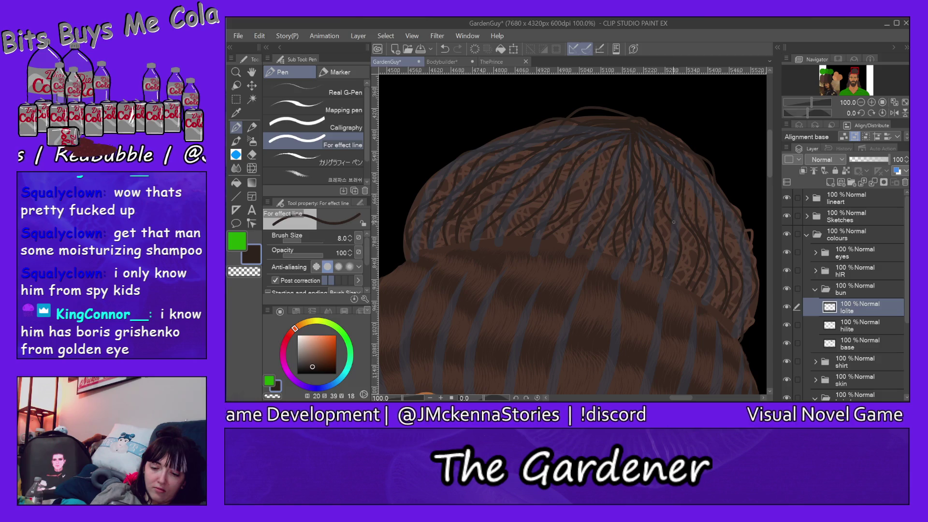
Step: Paint five blue-grey strands down the right side of the hair
drag(692, 184, 687, 303)
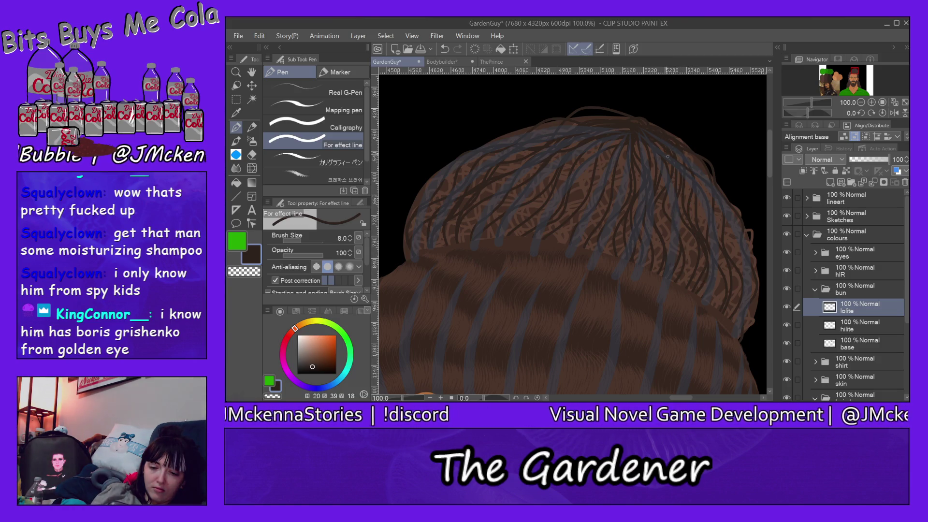
drag(686, 178, 719, 303)
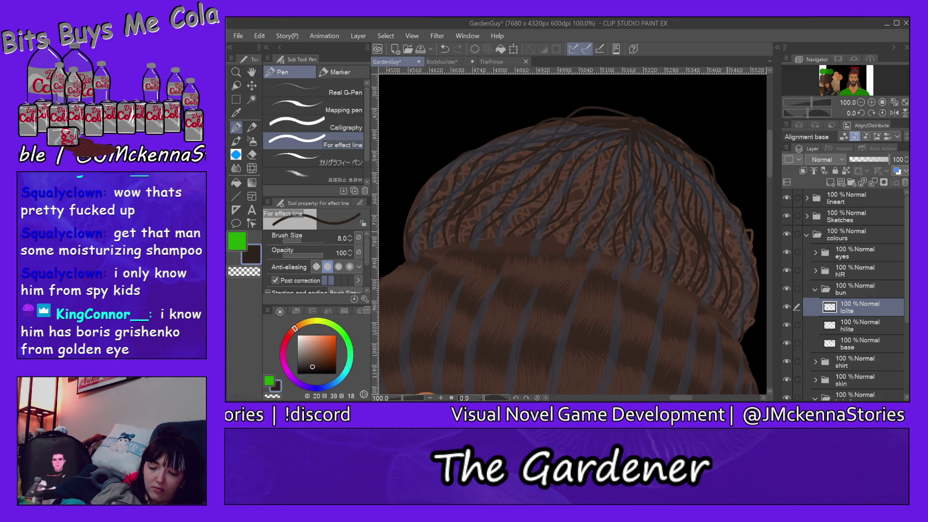
mouse_move(714, 197)
mouse_down()
mouse_move(737, 278)
mouse_move(722, 303)
mouse_up()
drag(688, 160, 732, 309)
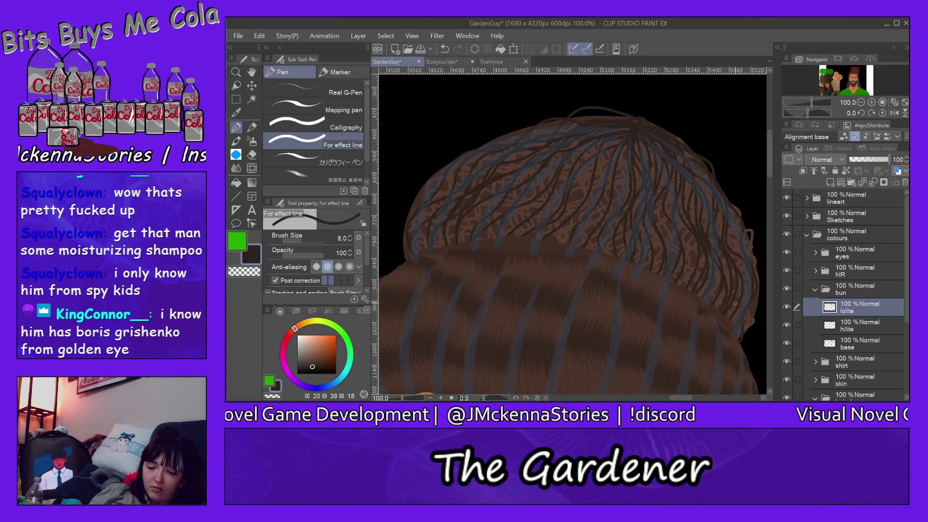
mouse_move(718, 182)
mouse_down()
mouse_move(743, 256)
mouse_move(747, 321)
mouse_up()
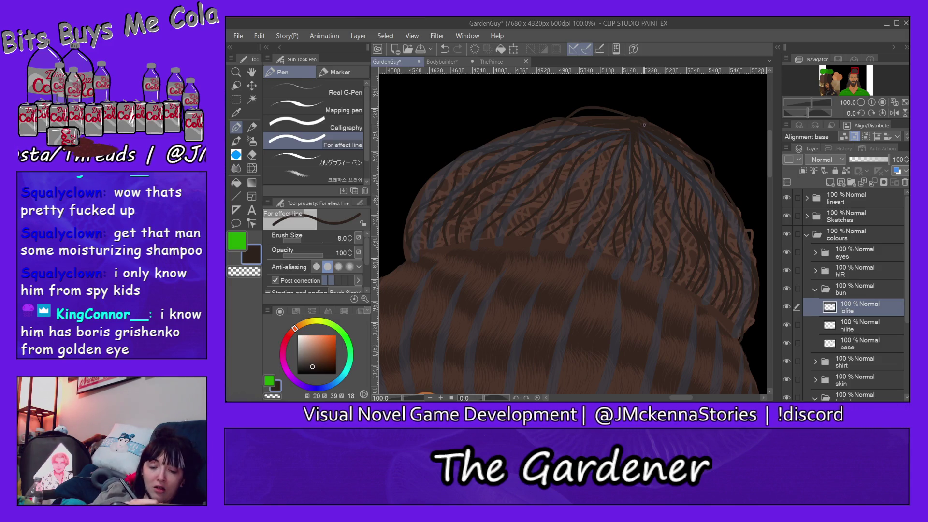
Step: Draw a dozen dark lowlight strands from the crown fanning down-left to the bun's left edge
drag(624, 147, 597, 239)
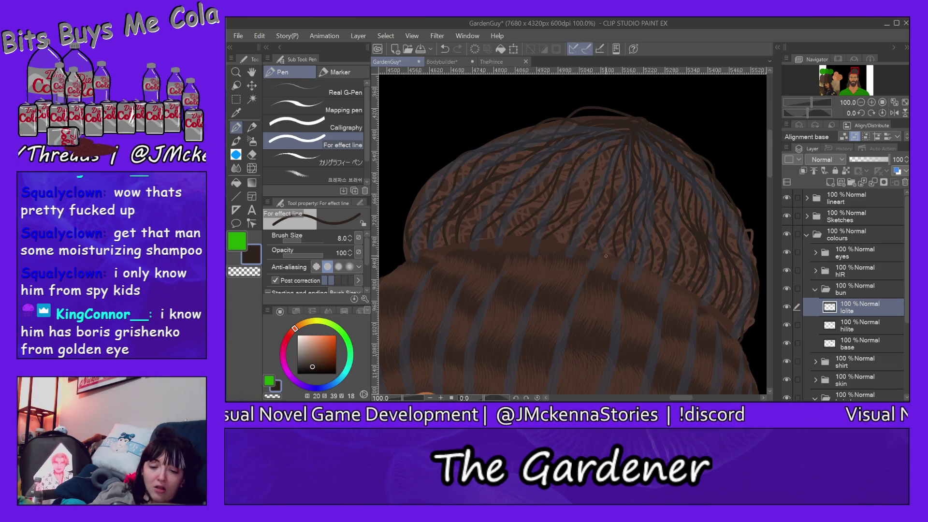
mouse_move(619, 140)
mouse_down()
mouse_move(617, 189)
mouse_move(588, 249)
mouse_up()
drag(605, 151, 564, 242)
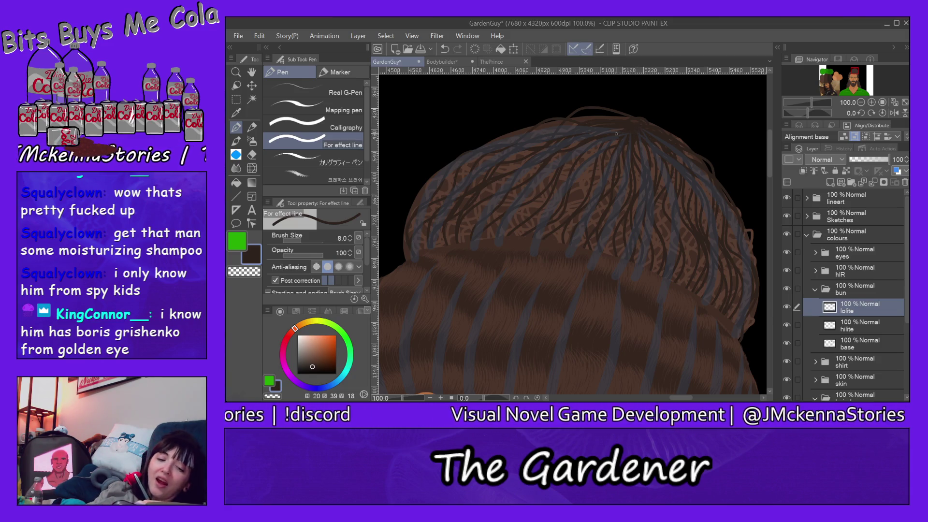
drag(628, 129, 565, 243)
drag(630, 130, 556, 219)
drag(629, 134, 528, 227)
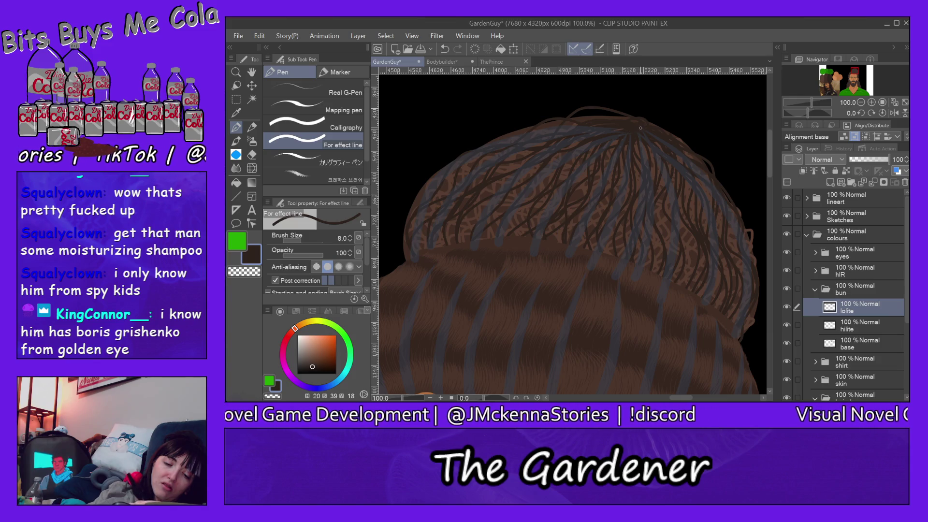
drag(595, 137, 554, 196)
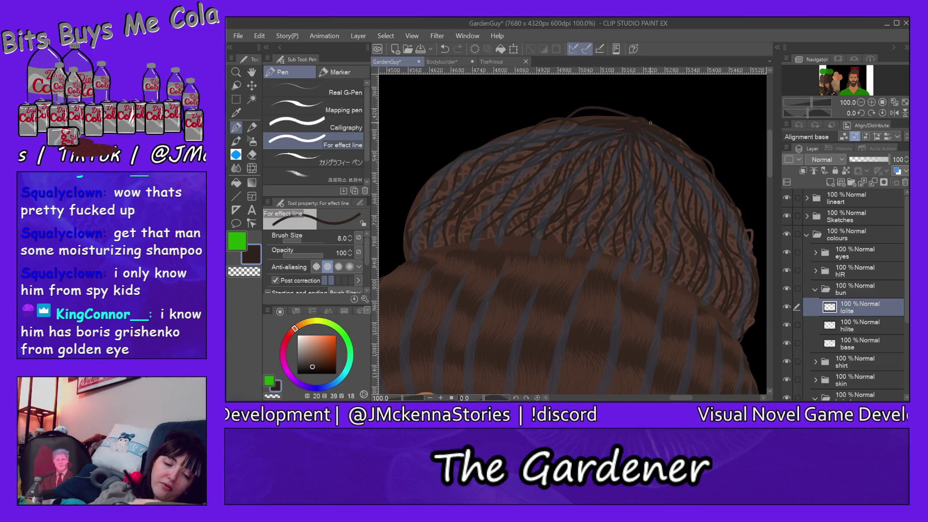
drag(638, 128, 497, 246)
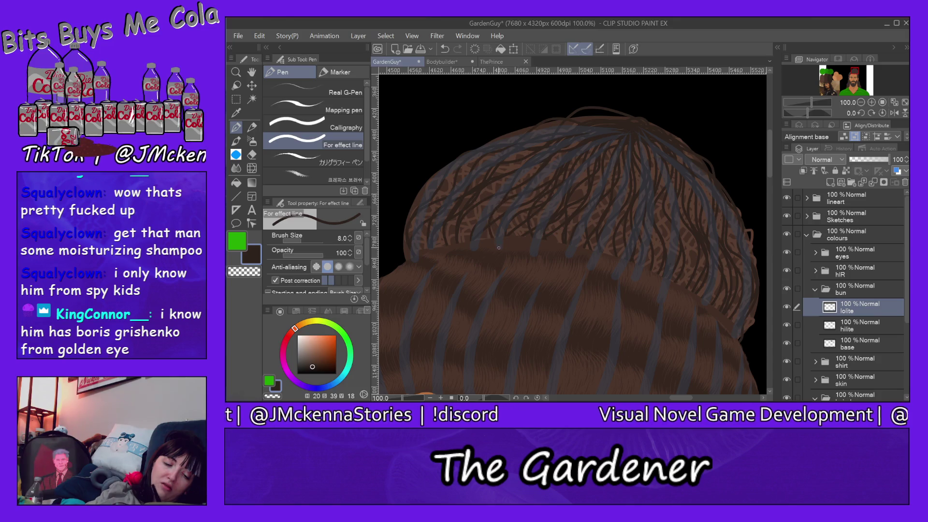
drag(581, 138, 474, 228)
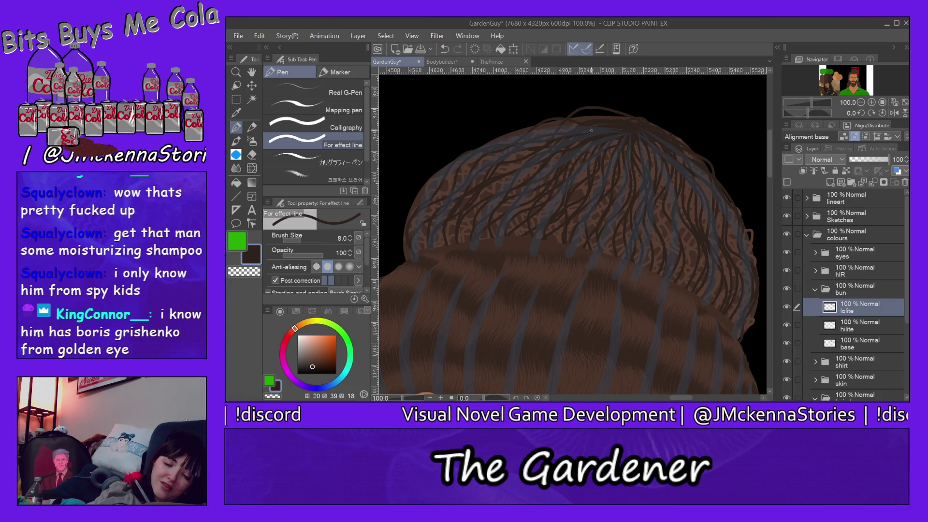
drag(545, 173, 473, 220)
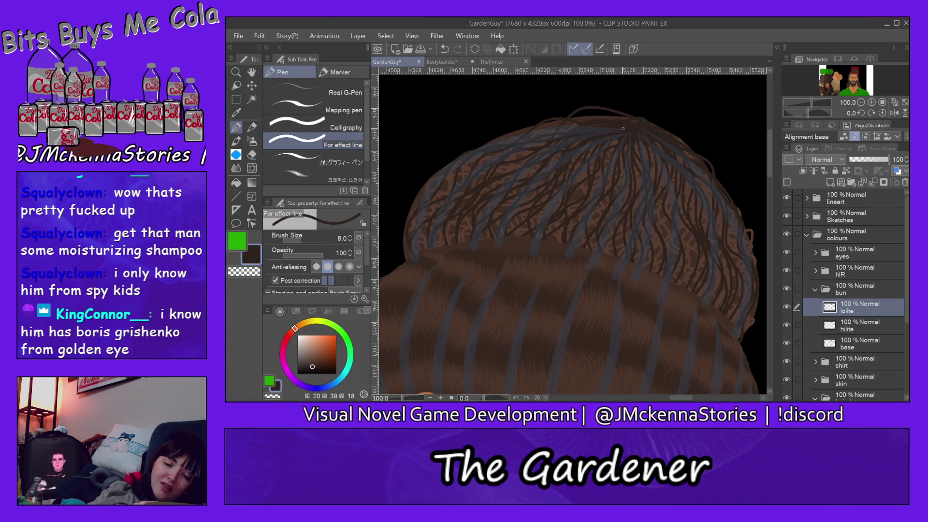
drag(534, 150, 461, 250)
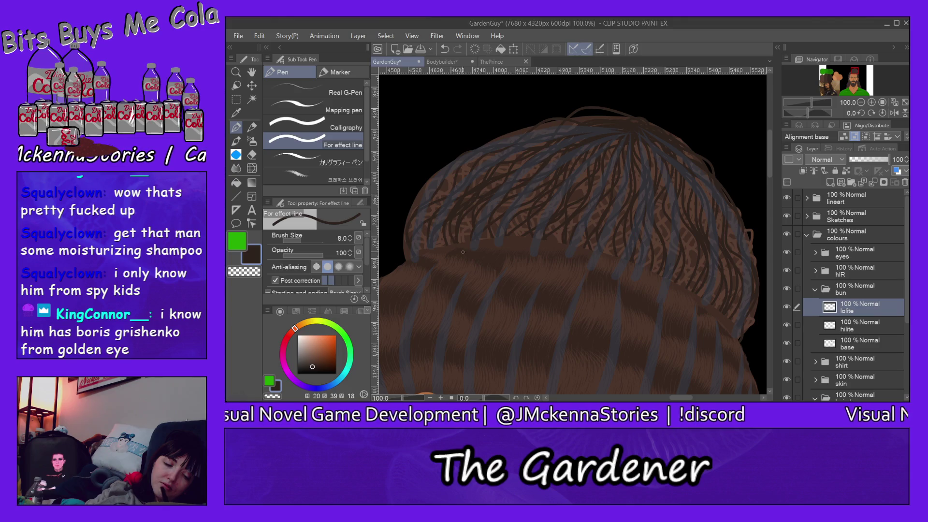
drag(570, 143, 440, 245)
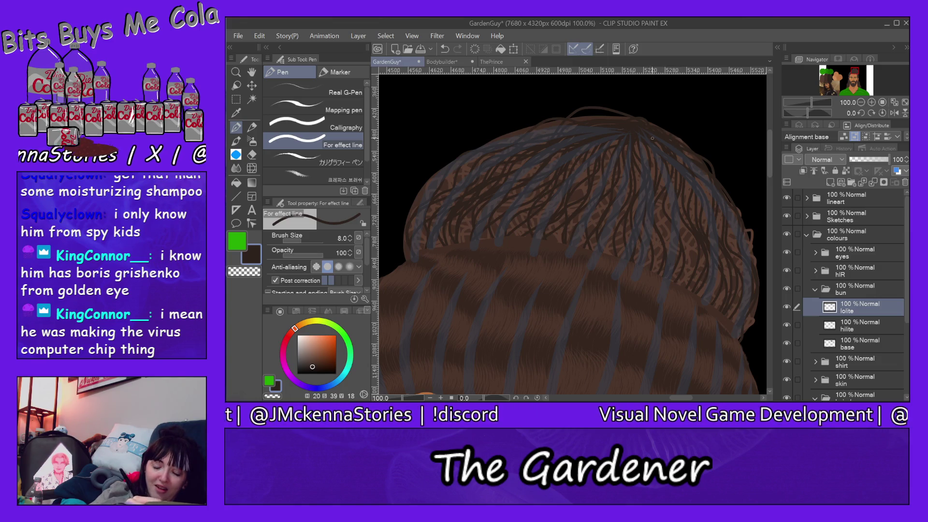
Step: Draw long dark lowlight strands from the crown down the bun's right side
mouse_move(645, 144)
mouse_down()
mouse_move(670, 239)
mouse_move(656, 272)
mouse_up()
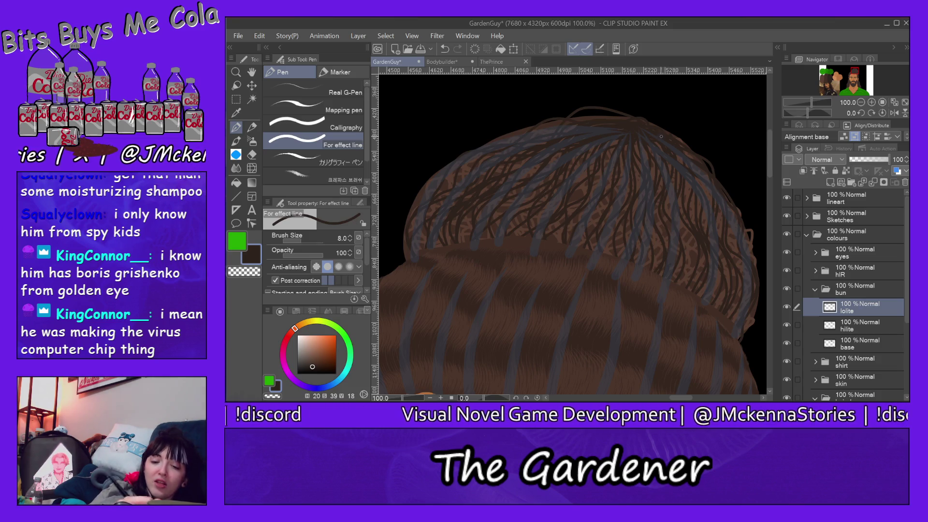
drag(665, 162, 677, 280)
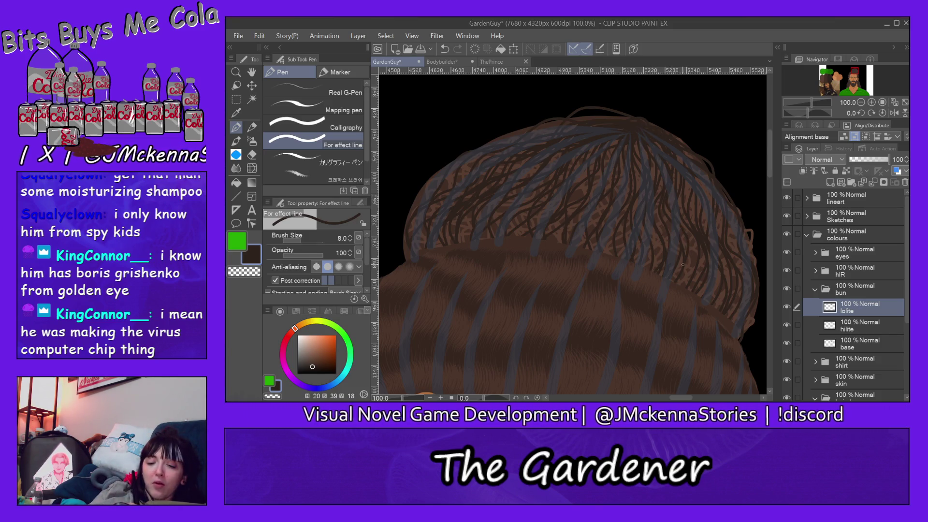
drag(667, 155, 687, 285)
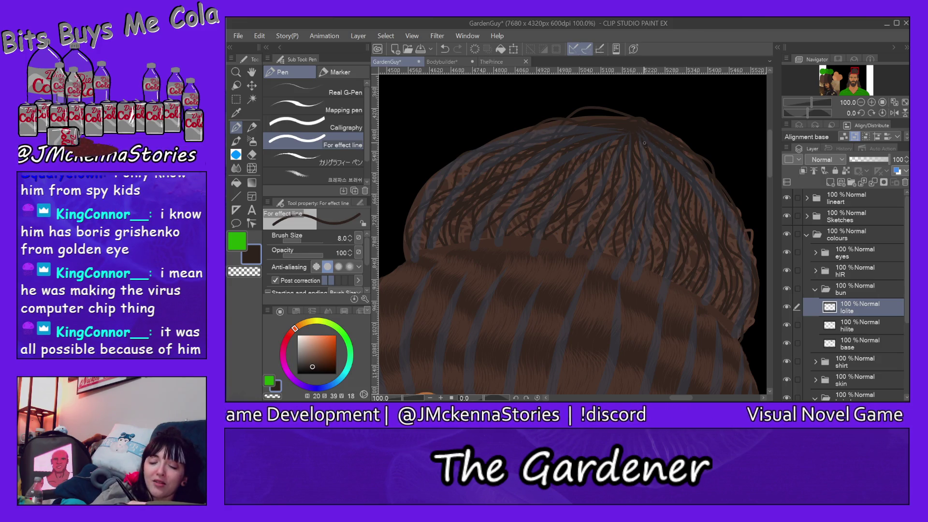
drag(679, 258, 687, 279)
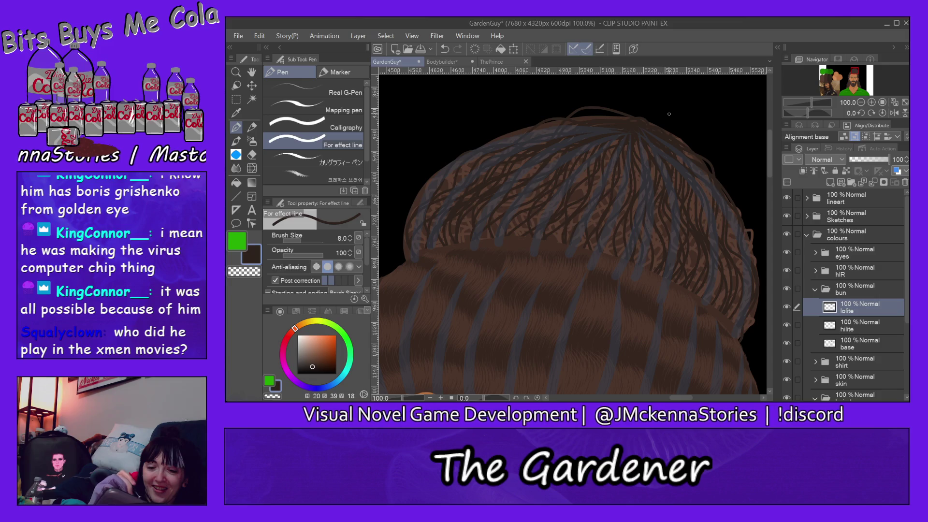
Step: Add seven short dark strands along the bun's right edge
drag(706, 203, 696, 264)
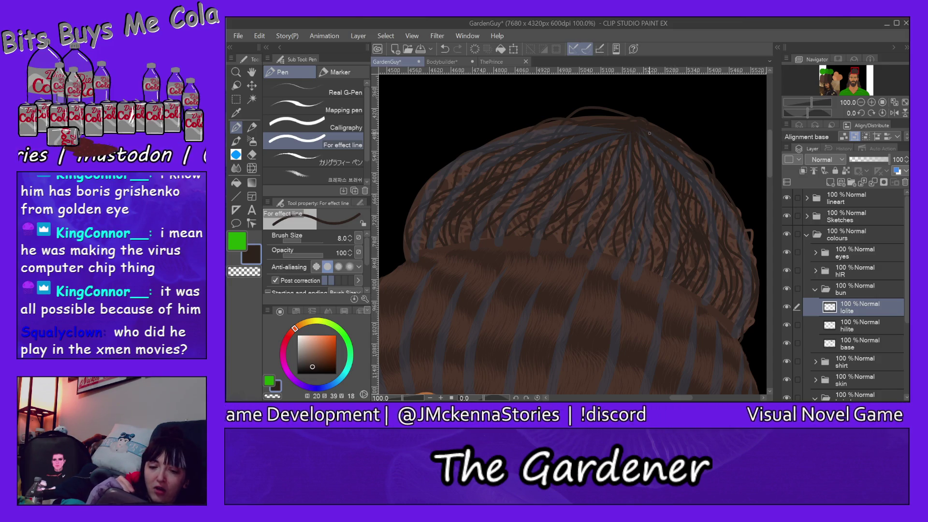
drag(721, 212, 717, 222)
drag(721, 295, 718, 311)
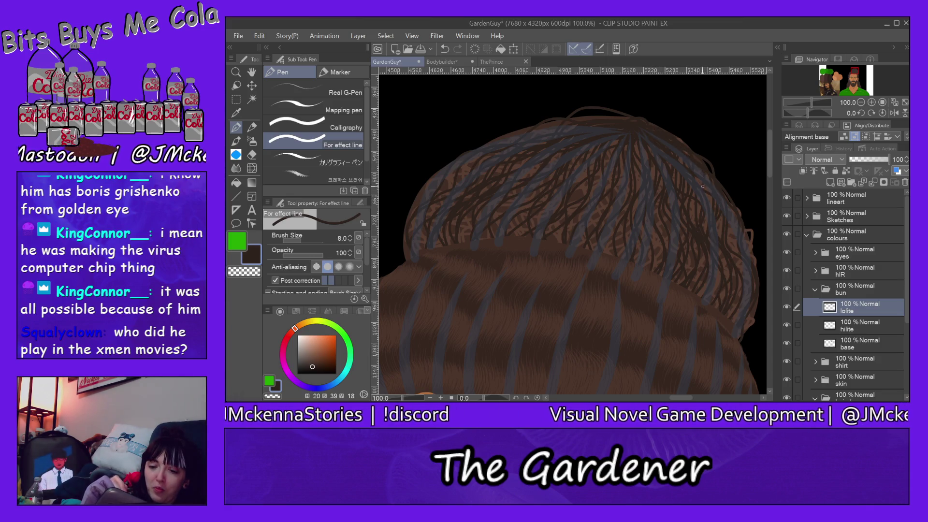
drag(726, 230, 734, 244)
drag(732, 305, 740, 319)
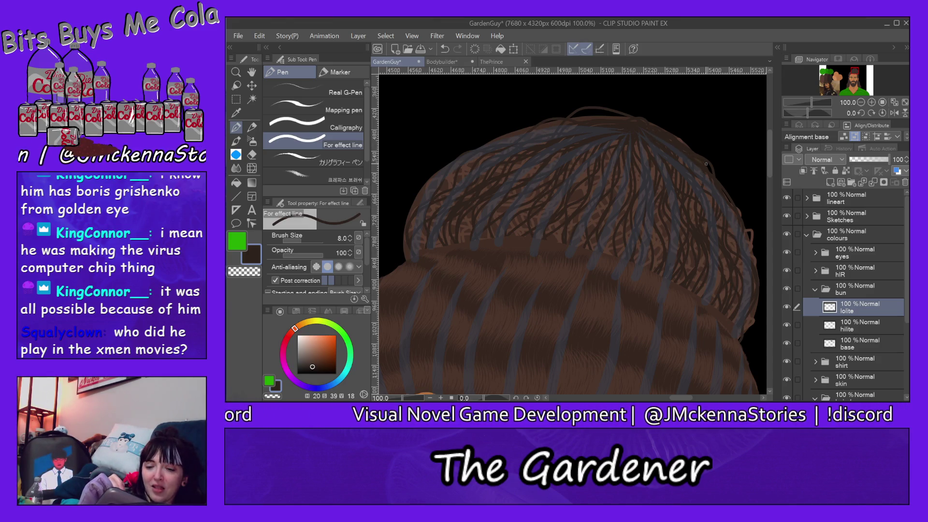
drag(731, 214, 736, 234)
drag(748, 271, 751, 287)
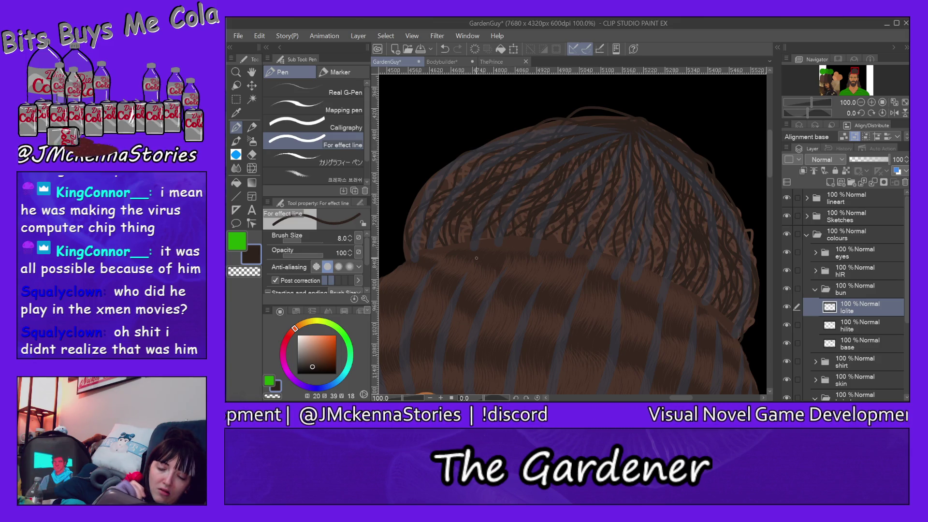
Step: Add a short strand on the left side and two strands down from the crown and right-centre
drag(471, 213, 465, 244)
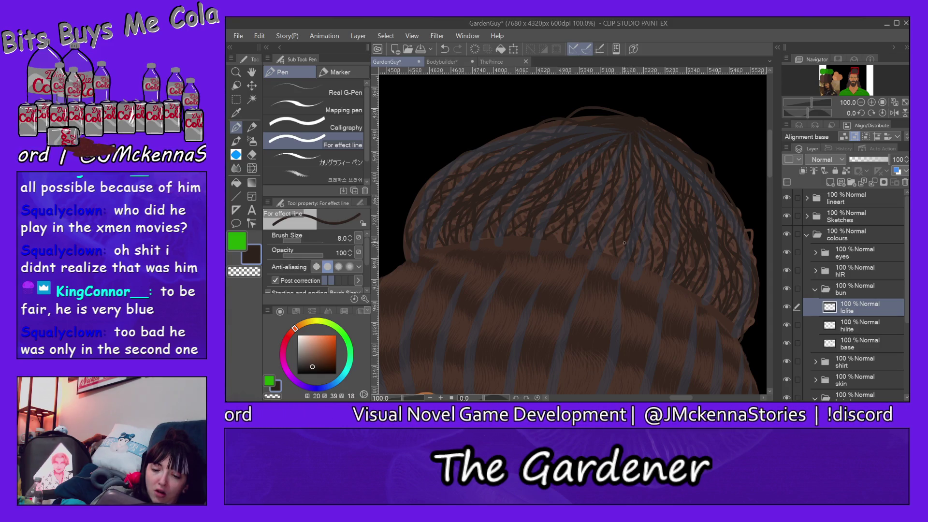
drag(608, 154, 584, 247)
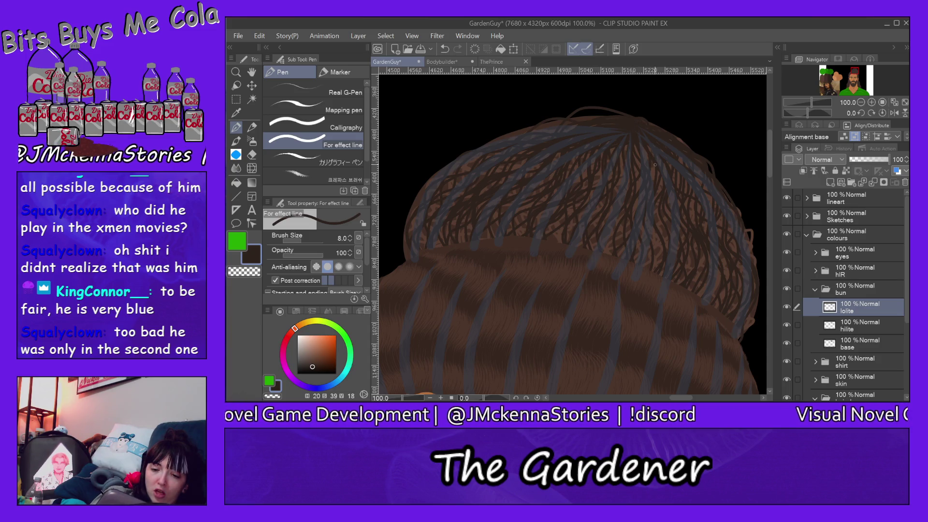
drag(643, 211, 639, 256)
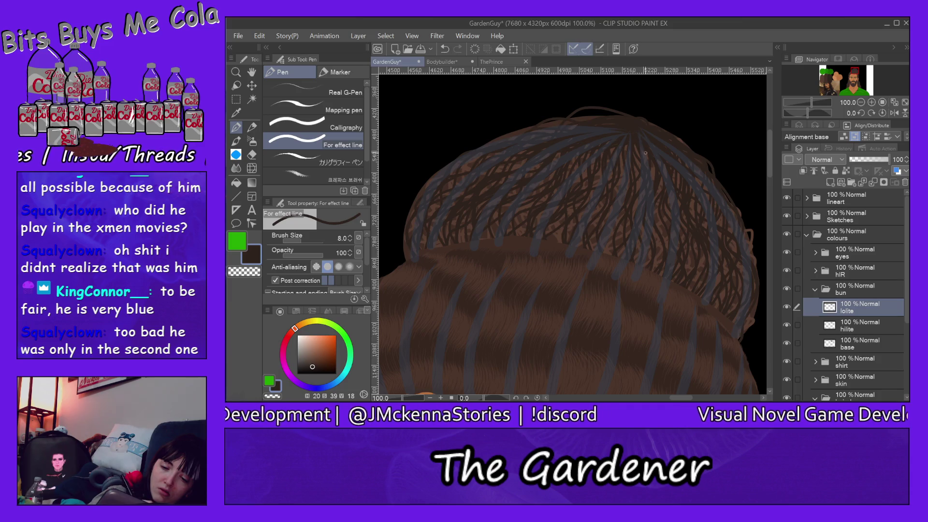
Step: Add four short dark strands near the crown, middle and upper left of the bun
drag(636, 184, 639, 219)
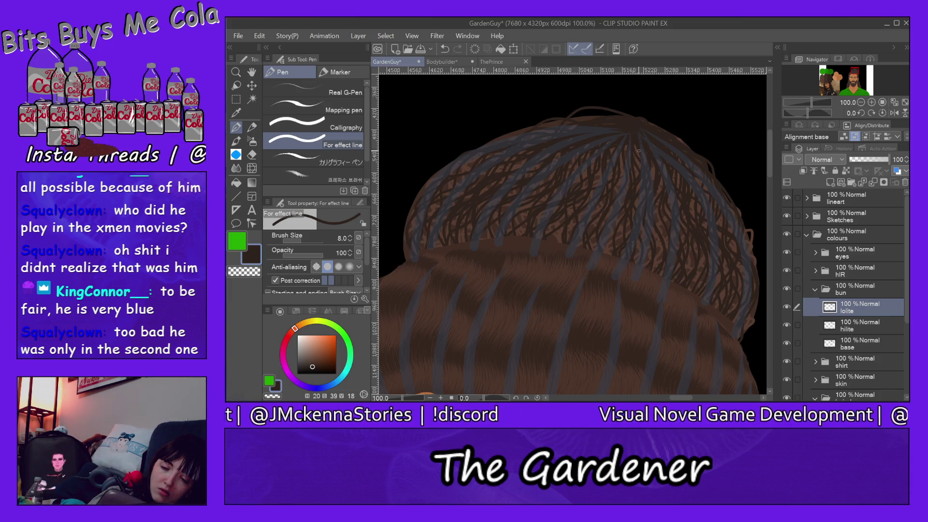
drag(606, 216, 607, 249)
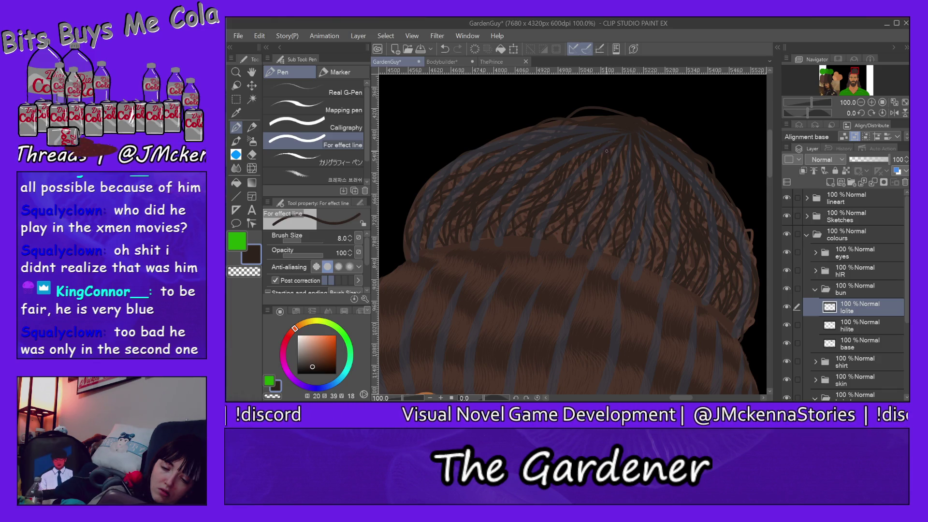
drag(578, 211, 571, 241)
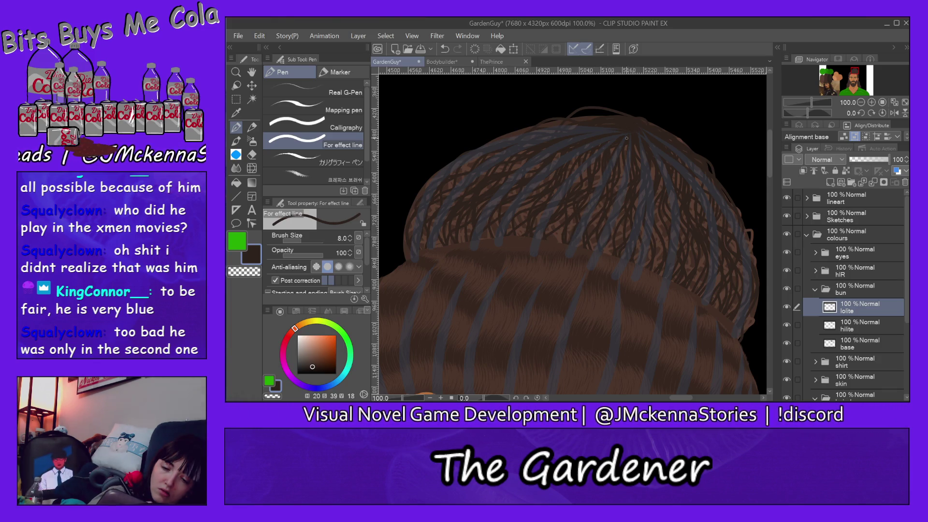
drag(532, 209, 520, 236)
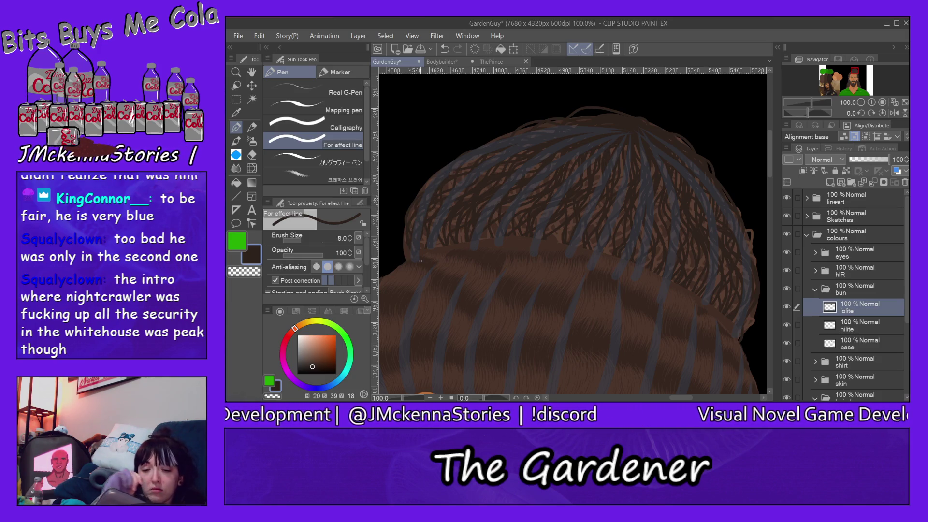
Step: Paint another dark lowlight strand near the bun's crown, then bring the eBay Funko POP listing over the canvas
drag(622, 154, 599, 213)
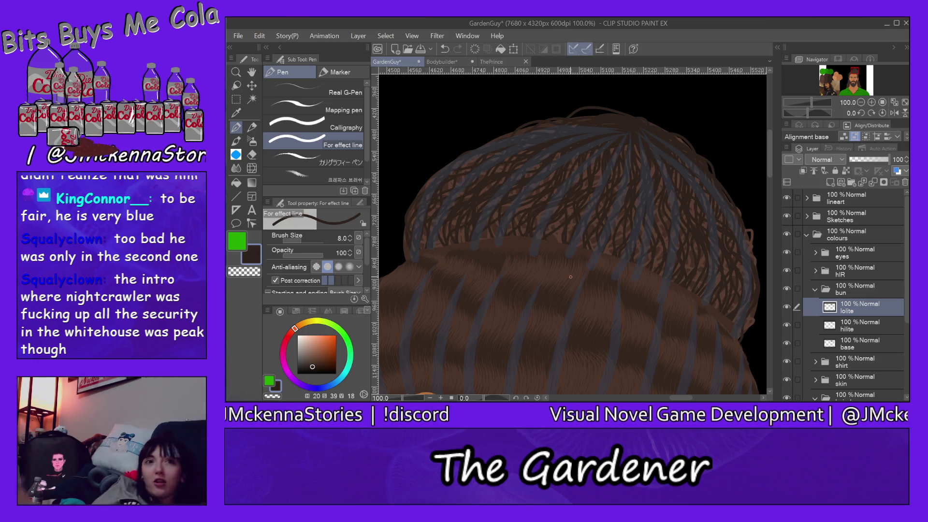
mouse_move(570, 401)
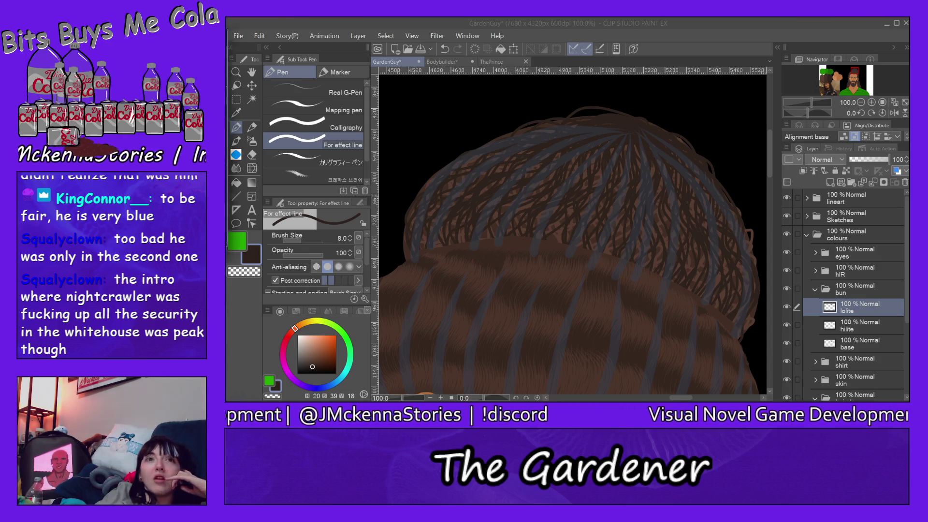
mouse_move(248, 68)
mouse_down()
mouse_move(422, 97)
mouse_move(693, 85)
mouse_up()
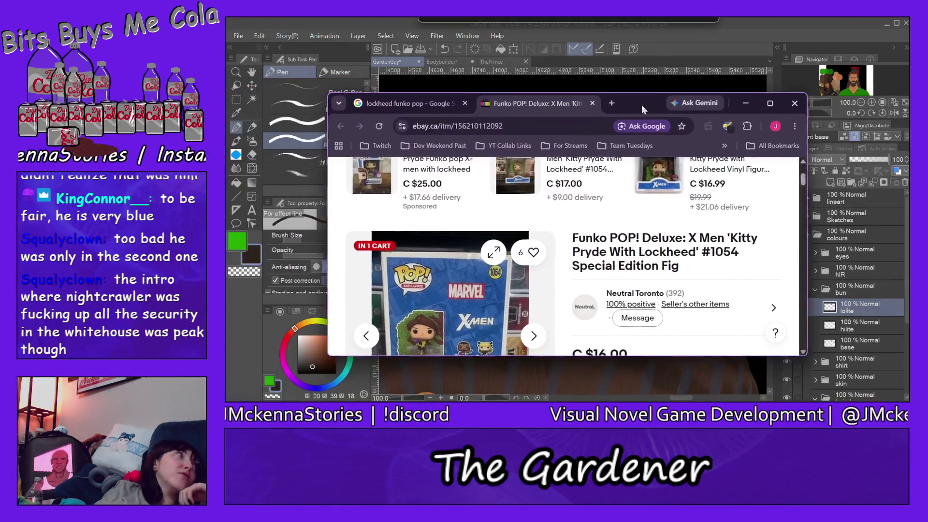
Step: Zoom into the Kitty Pryde box photo, hide Chrome, then return to the Entertainment Earth listing
scroll(461, 212, down, 2)
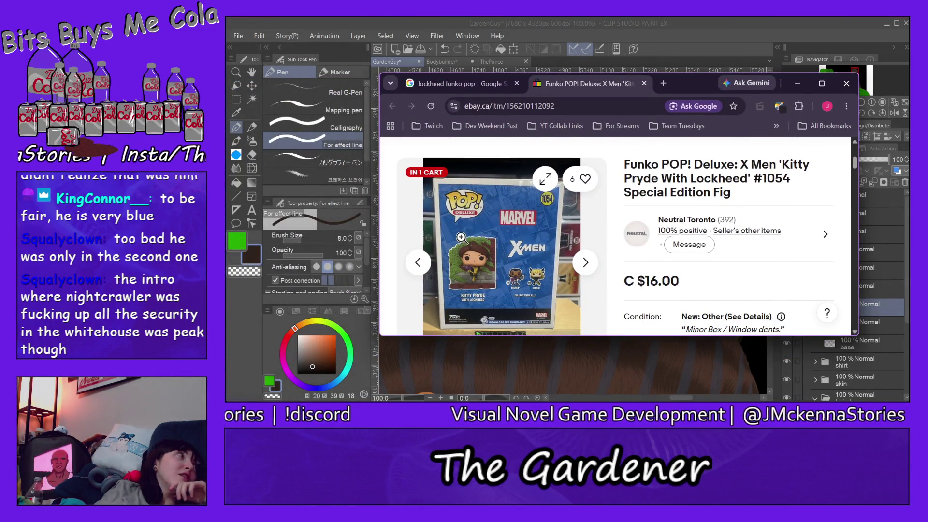
click(480, 274)
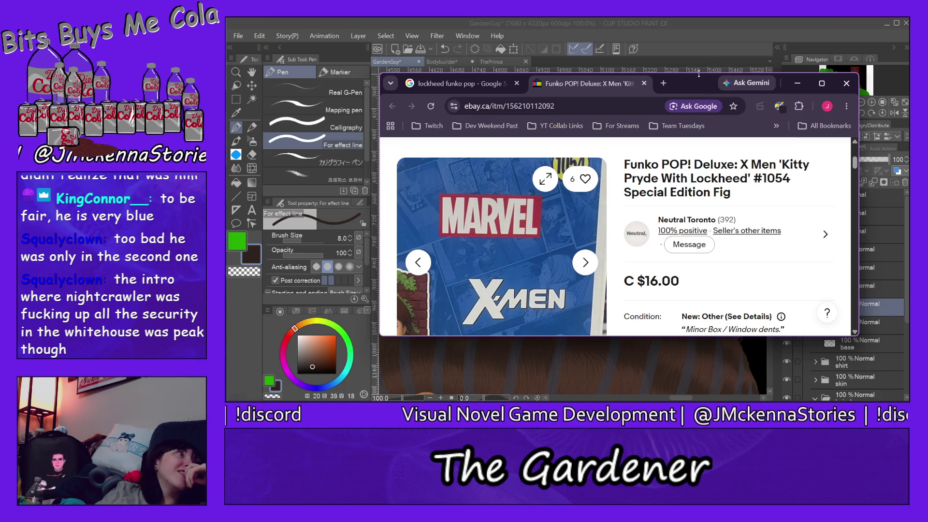
drag(698, 80, 490, 170)
click(590, 172)
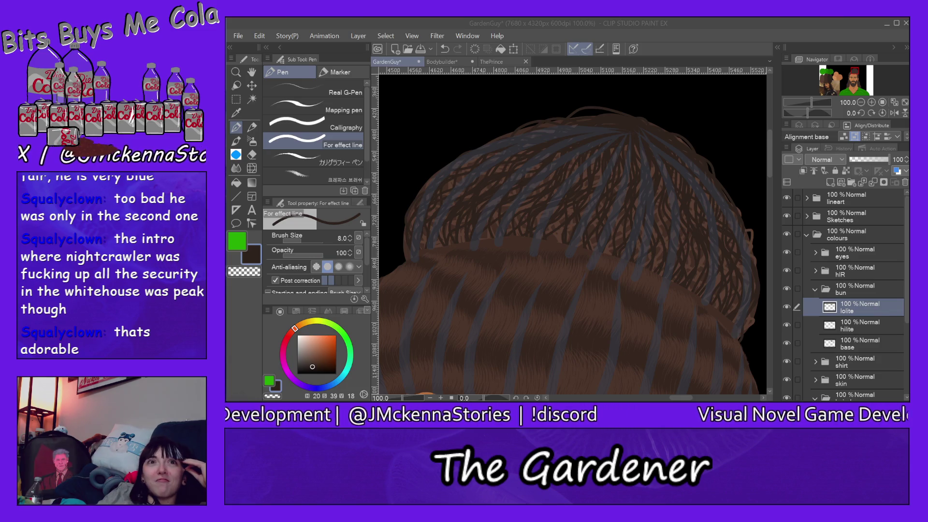
key(alt+Tab)
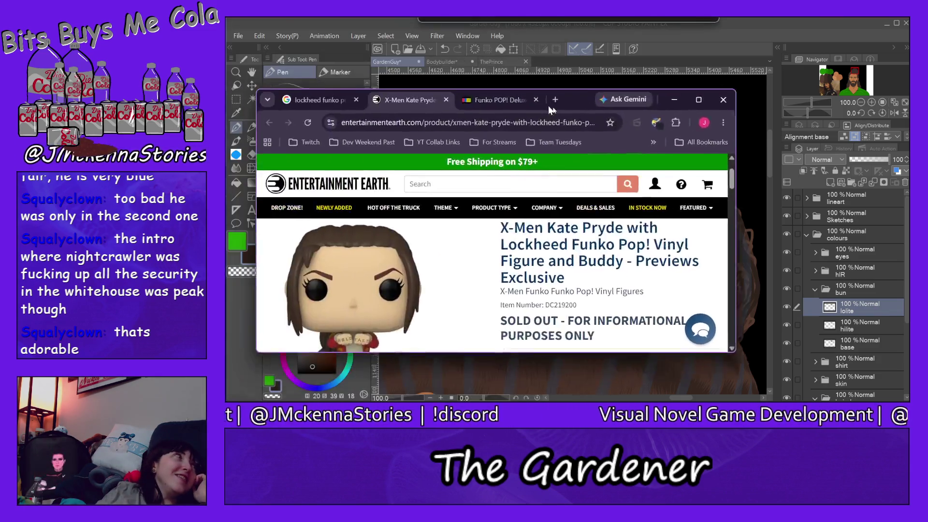
Step: Scroll through the Entertainment Earth Kate Pryde listing, hide Chrome, then bring up the Amazon Lockheed page
drag(542, 106, 669, 95)
scroll(521, 262, down, 1)
scroll(521, 262, down, 5)
scroll(517, 305, up, 3)
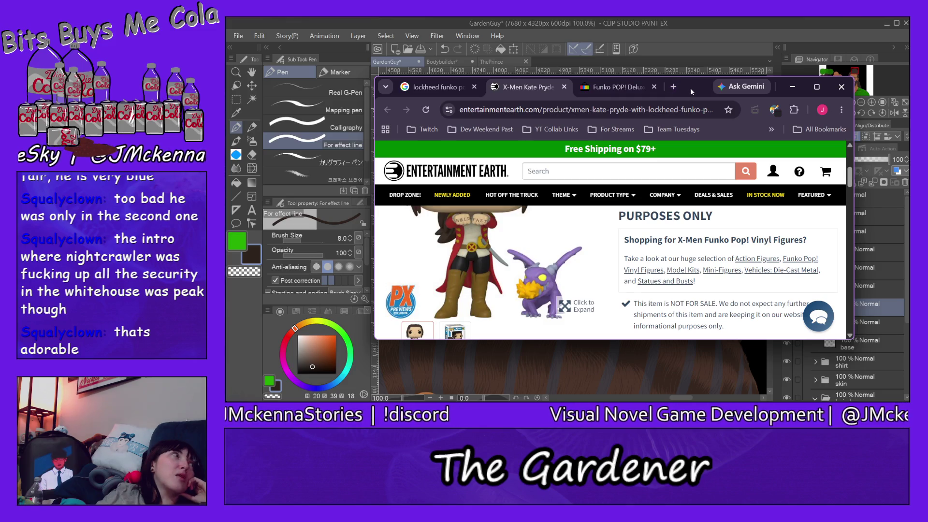
click(792, 87)
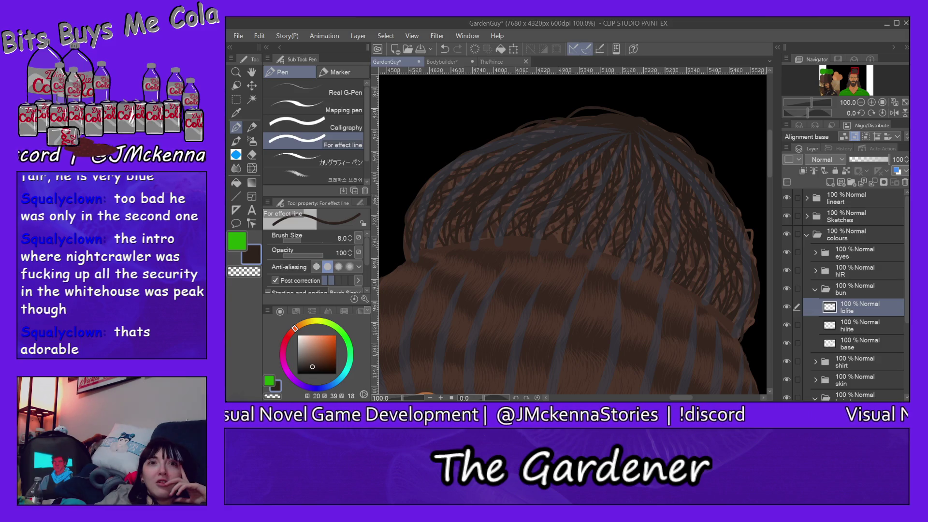
key(alt+Tab)
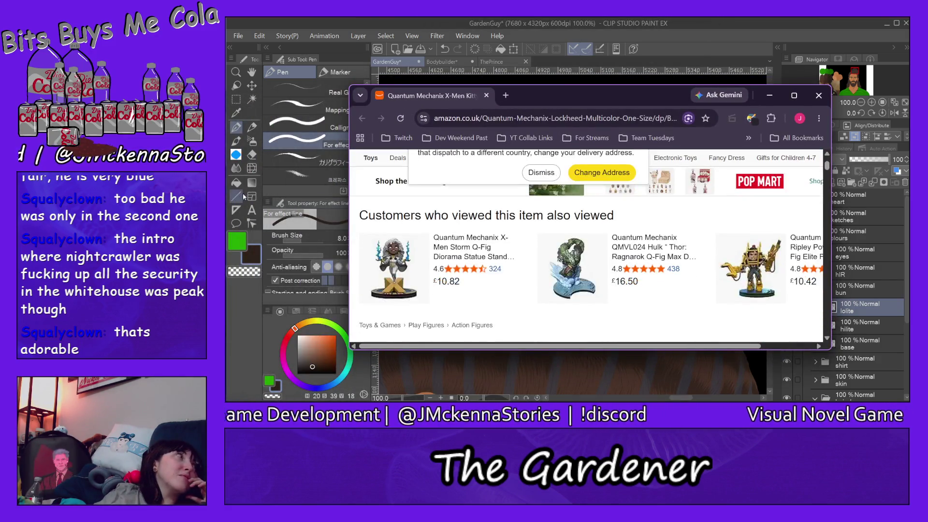
Step: Show the Quantum Mechanix Kitty Pryde and Lockheed Q-Fig listing at £11.98, then move the browser aside
scroll(474, 242, down, 3)
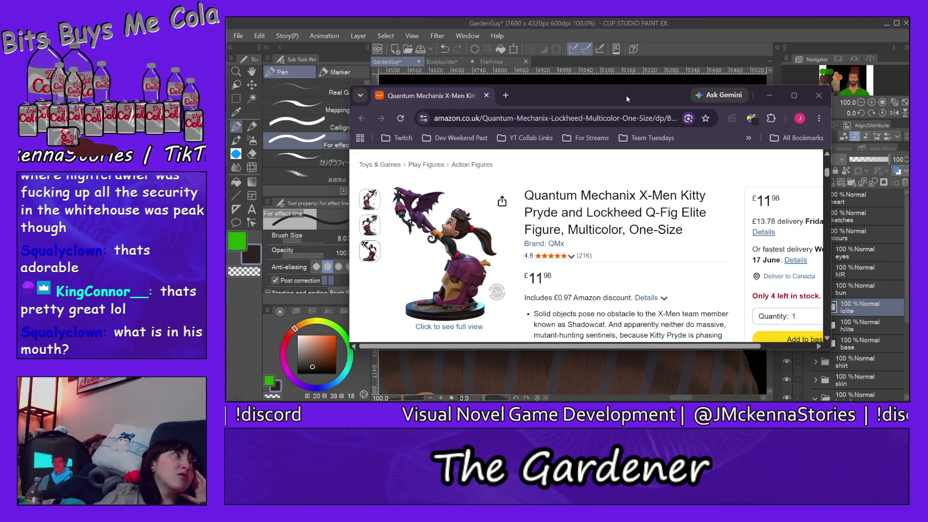
drag(626, 96, 529, 158)
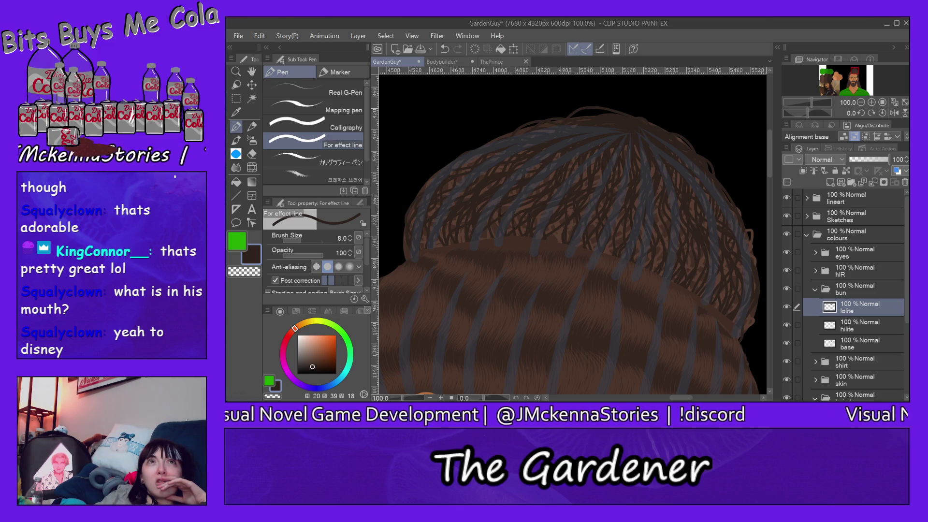
Step: Switch to the Wikipedia 'Lockheed (character)' article in Chrome
key(alt+Tab)
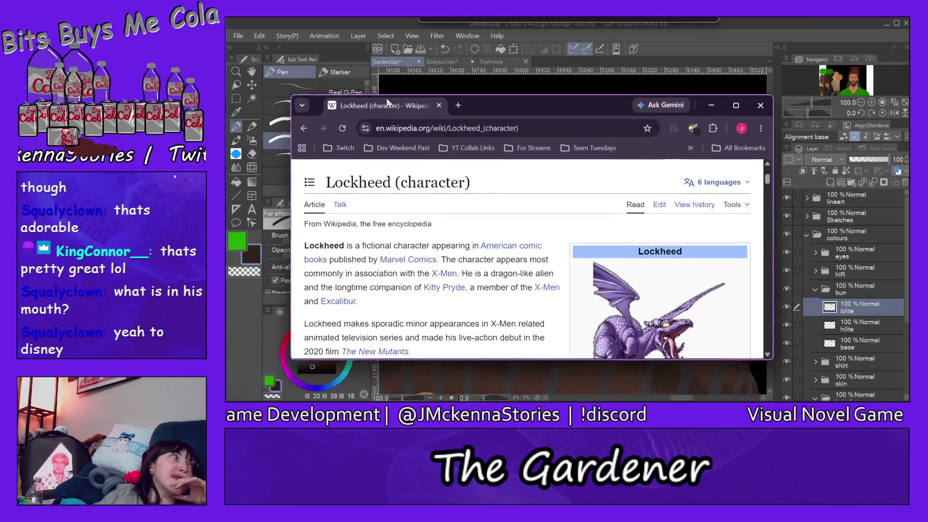
Step: Scroll the Lockheed article to Publication history, then drag its window off the hair bun drawing
scroll(414, 166, down, 2)
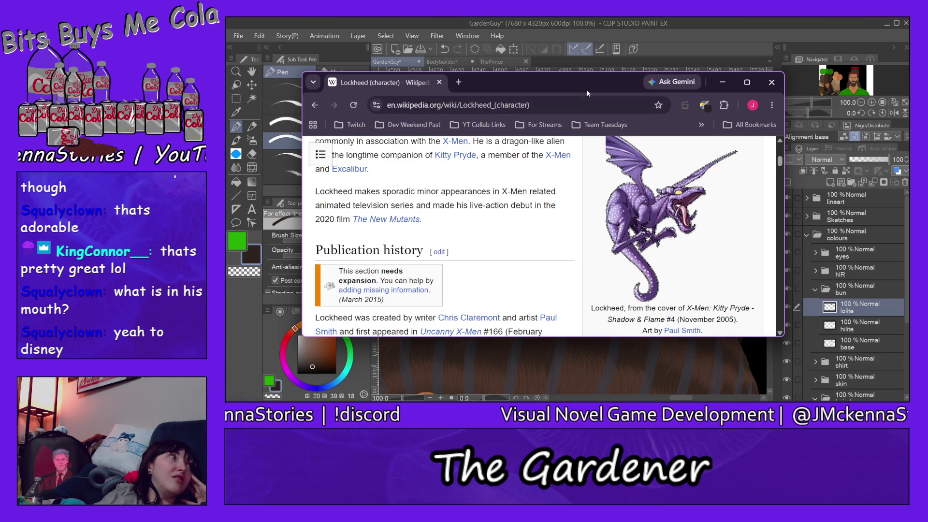
drag(588, 86, 19, 203)
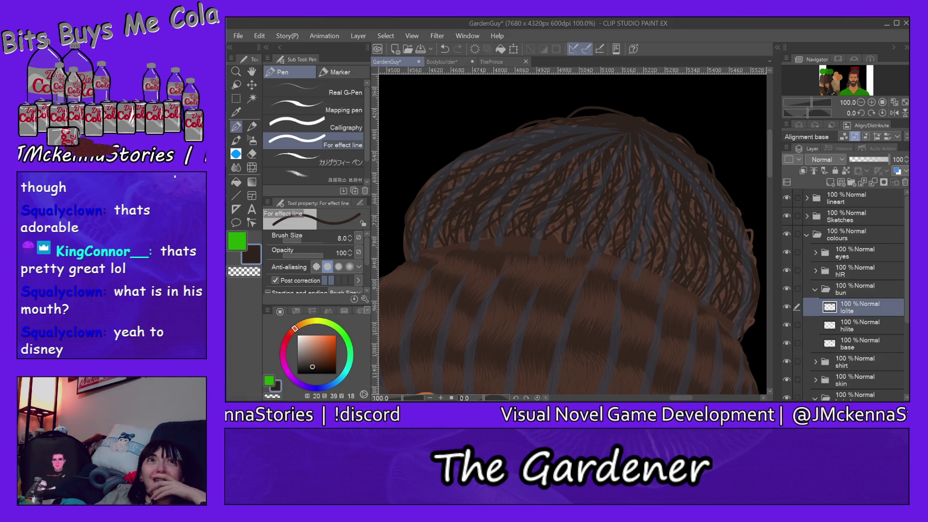
drag(449, 115, 505, 92)
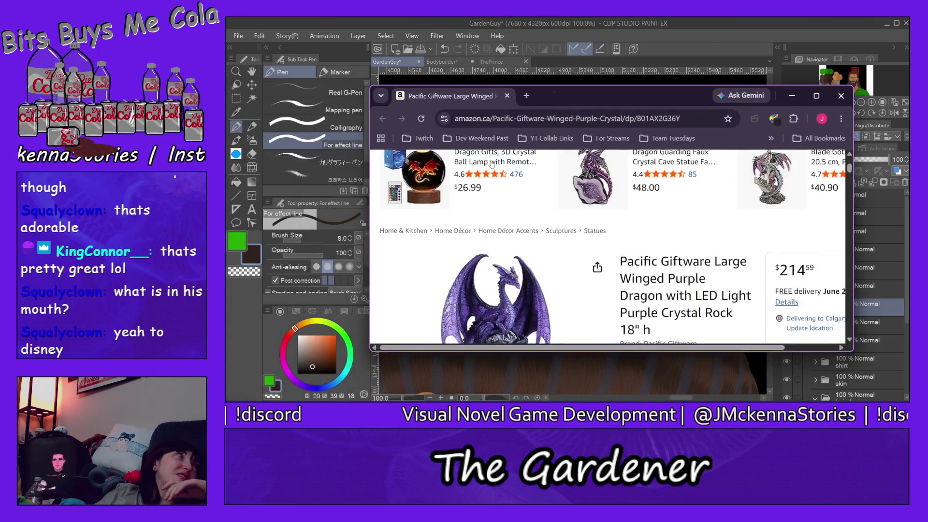
scroll(472, 186, down, 2)
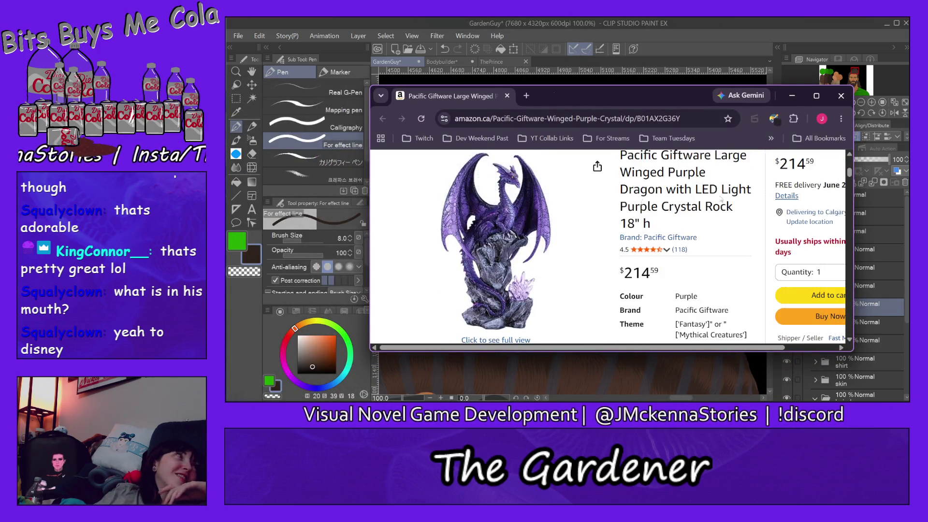
mouse_move(478, 184)
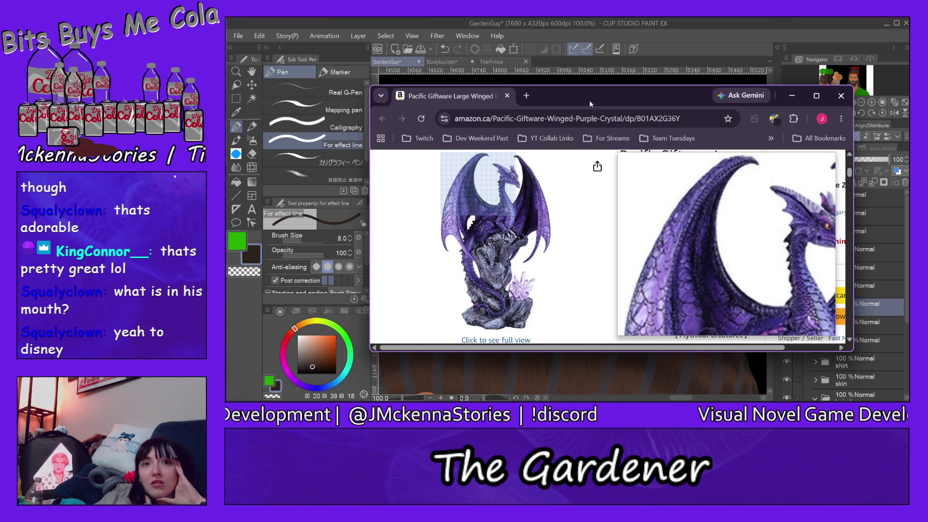
drag(588, 101, 0, 116)
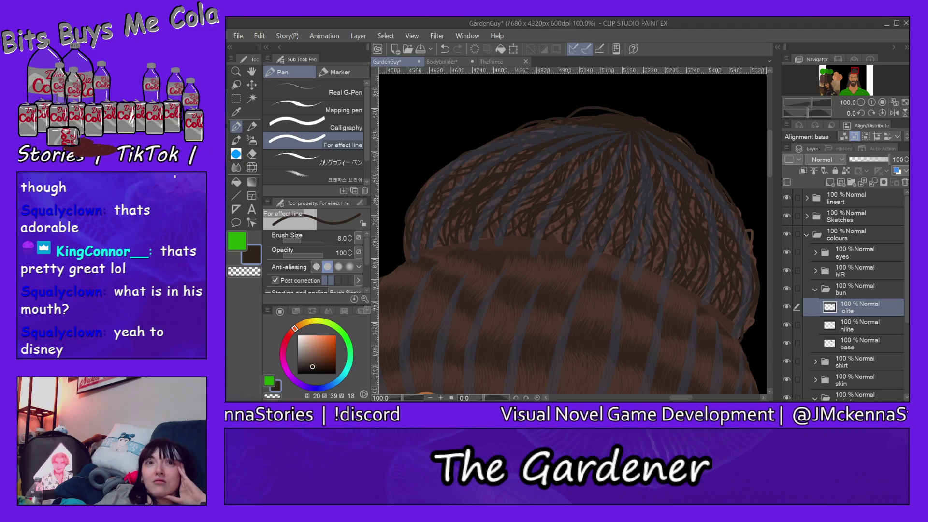
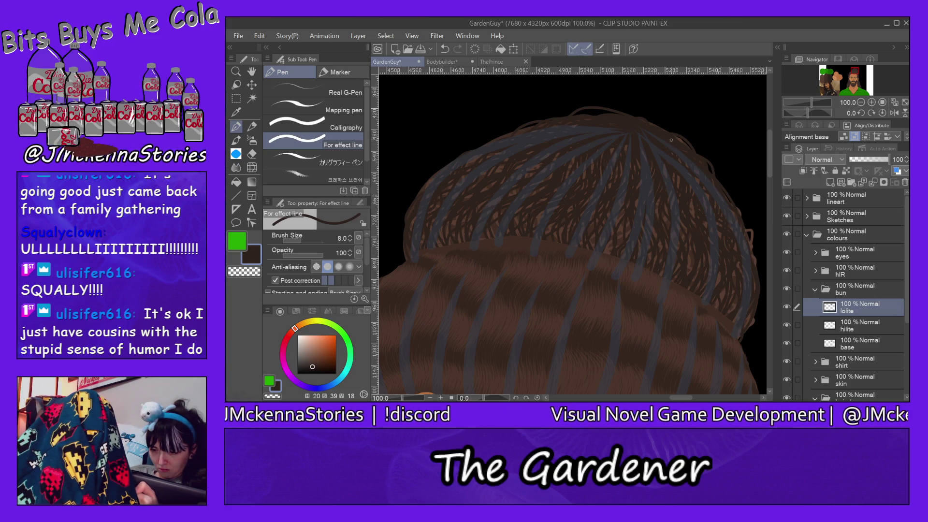
Step: Bring the hair bun into view, select its lolite layer, and set the opacity to 87%
key(alt+bracketleft)
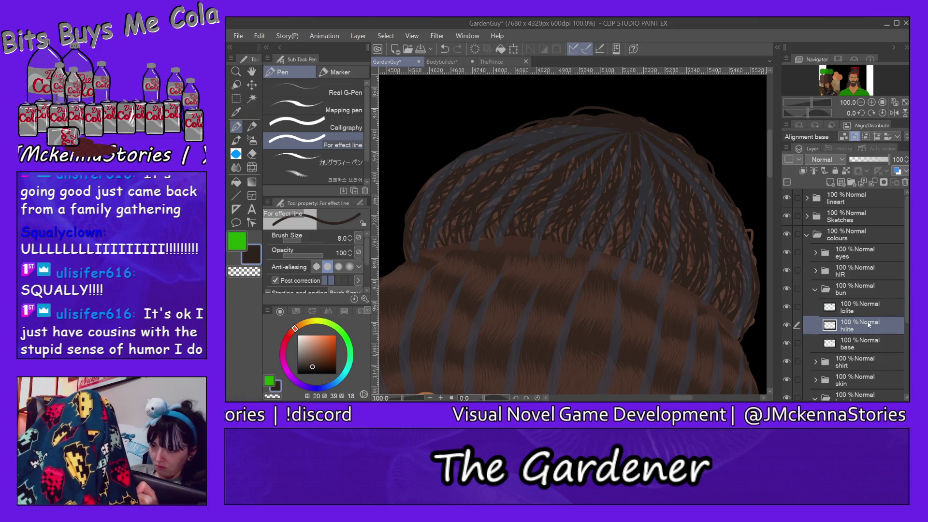
click(823, 81)
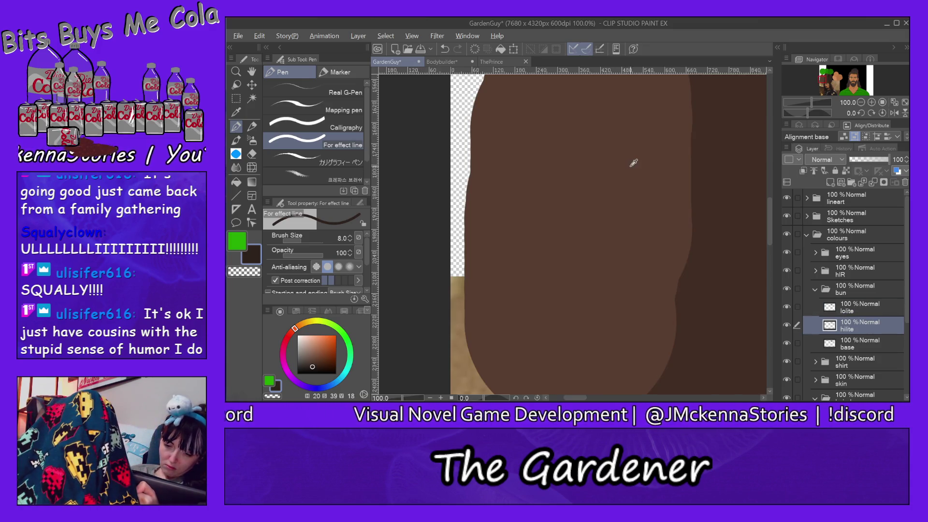
alt+click(642, 150)
click(856, 74)
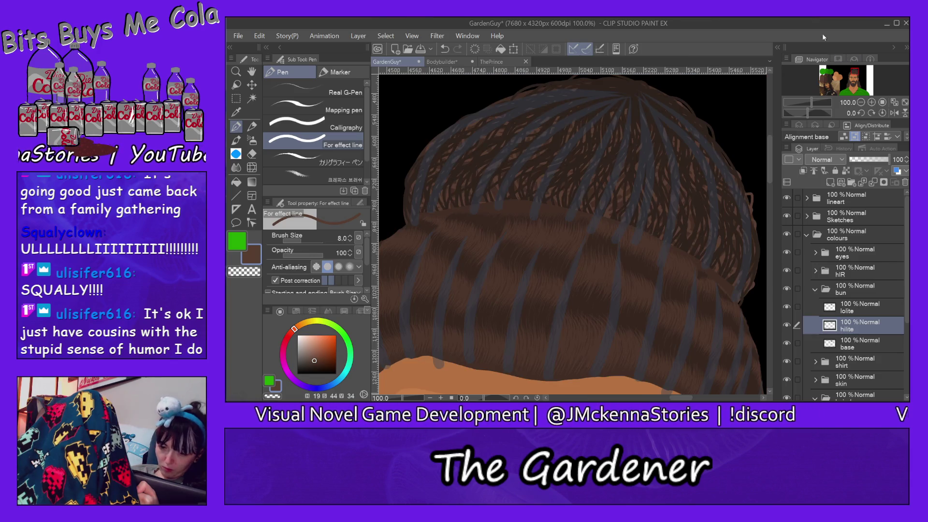
scroll(773, 159, up, 1)
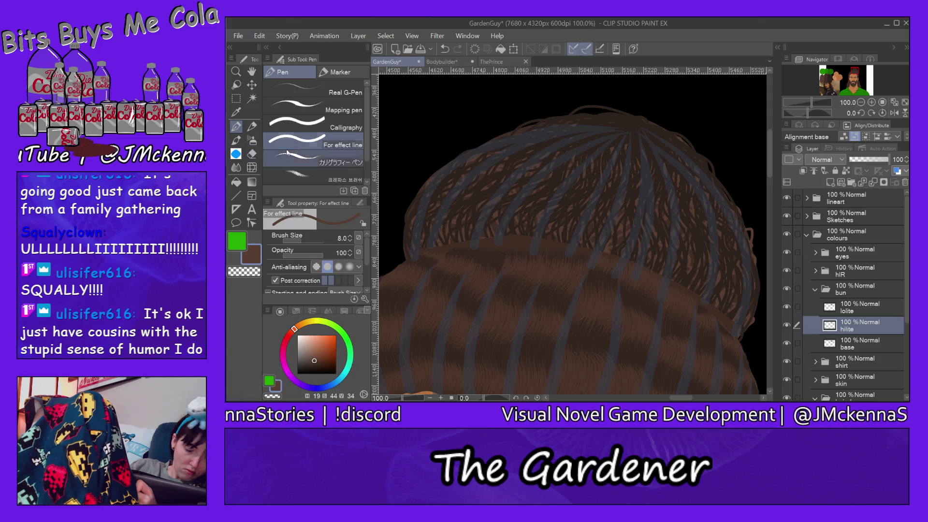
click(858, 307)
click(873, 160)
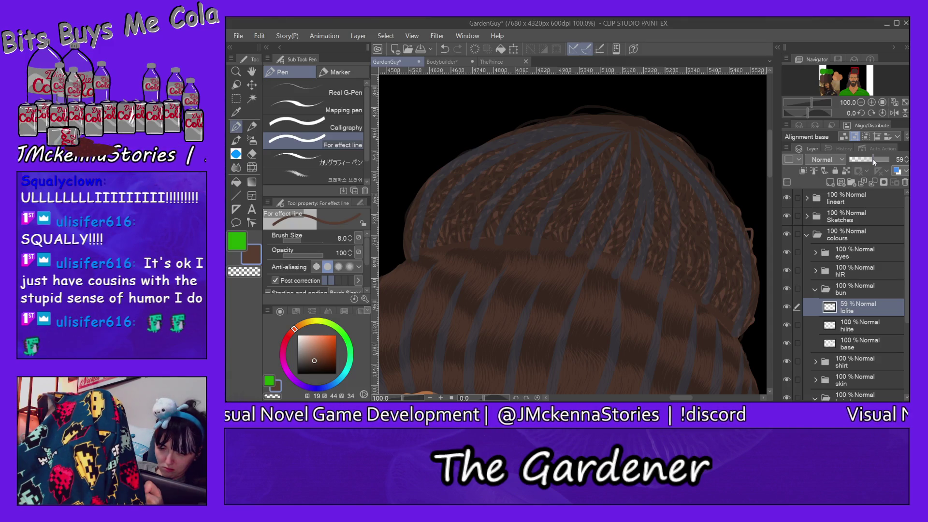
click(887, 165)
drag(888, 164, 884, 163)
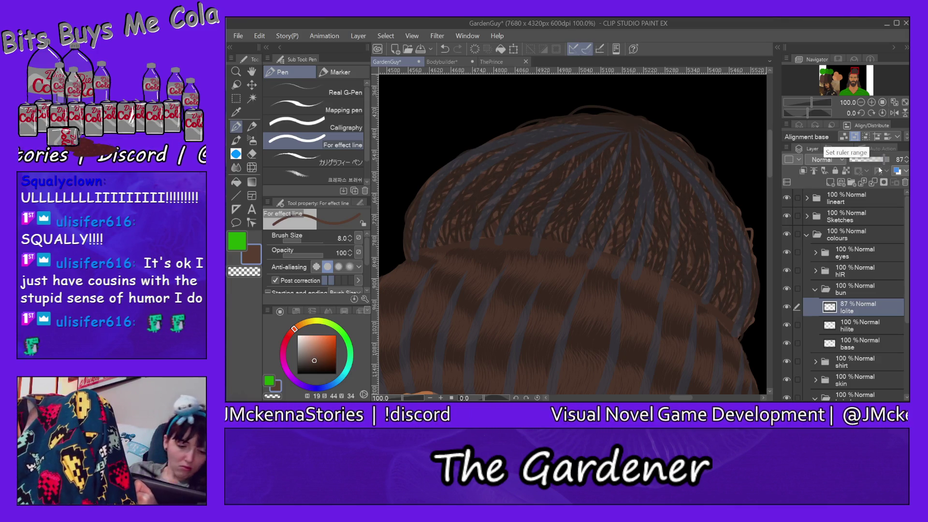
click(348, 109)
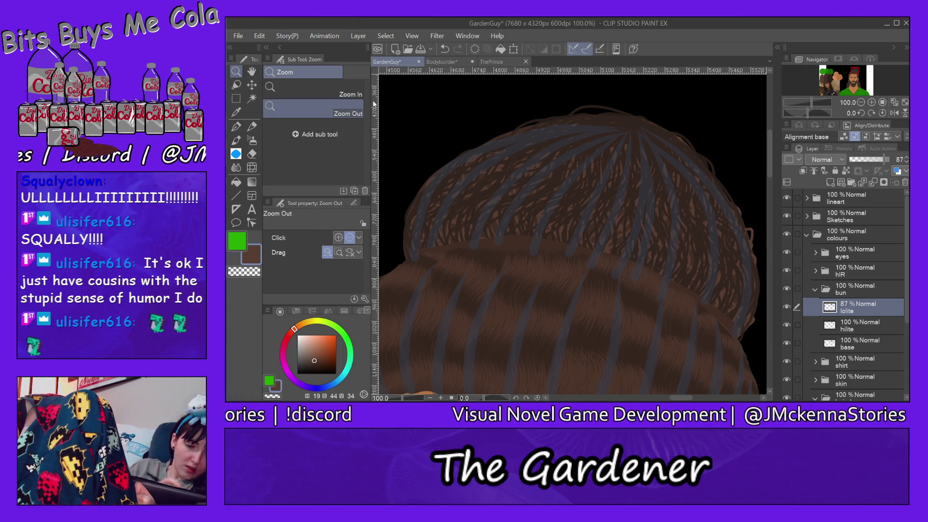
Step: Zoom out to 33.3%, hide the Sketches layer, and nudge the lolite opacity to 88%
click(690, 201)
click(754, 247)
click(753, 247)
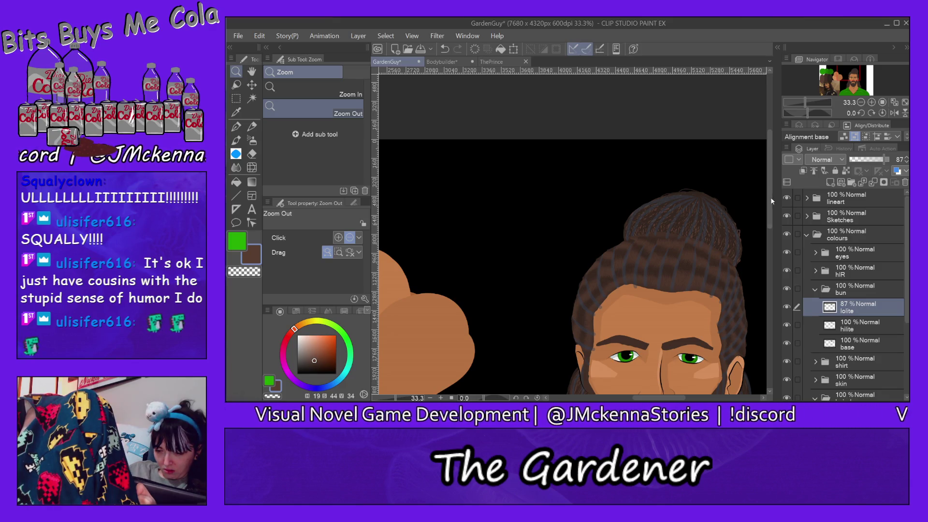
drag(770, 180, 772, 202)
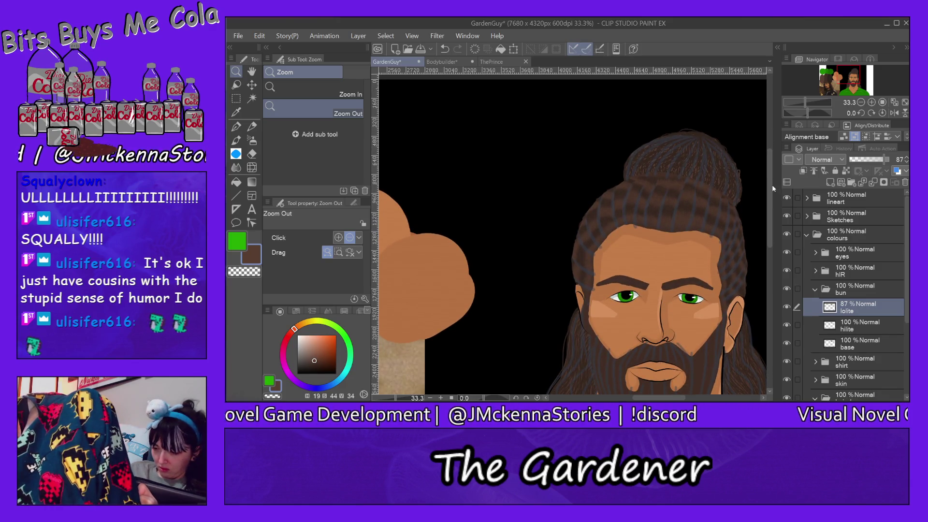
click(787, 216)
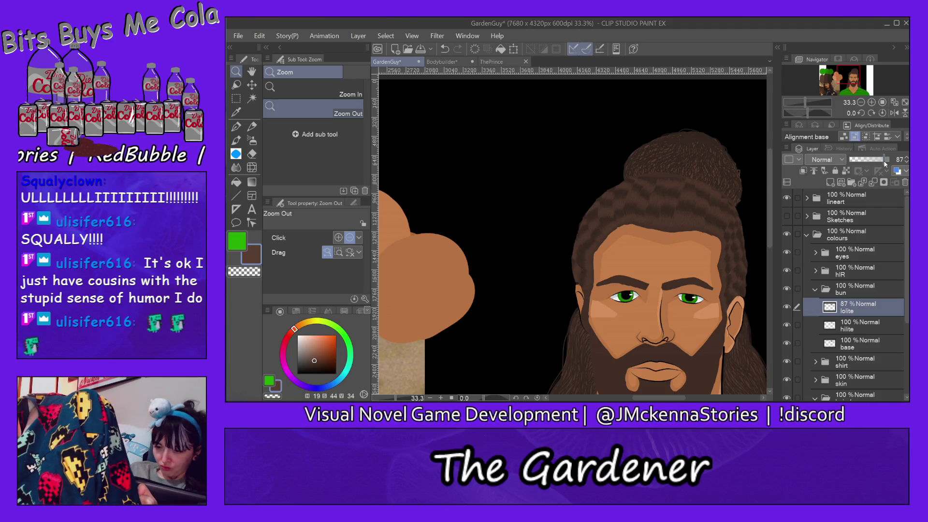
mouse_move(884, 160)
mouse_down()
mouse_move(876, 165)
mouse_move(887, 170)
mouse_up()
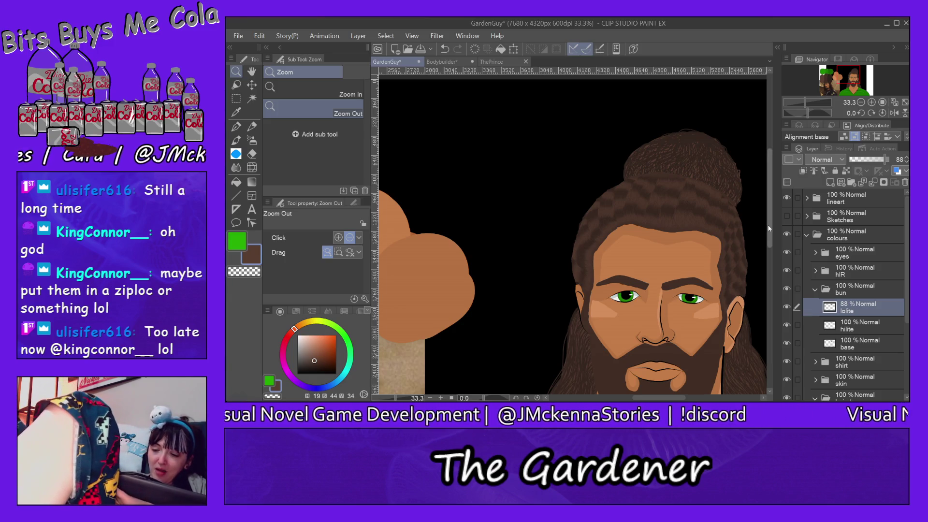
Step: Eyedrop the tan cheek colour, then pick the Fill tool on the skin hilite layer
drag(769, 215, 773, 239)
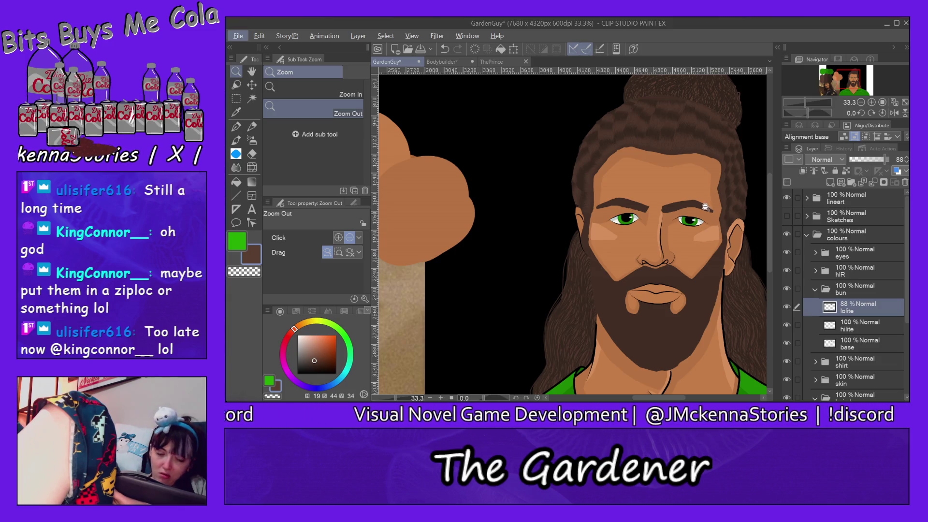
click(240, 112)
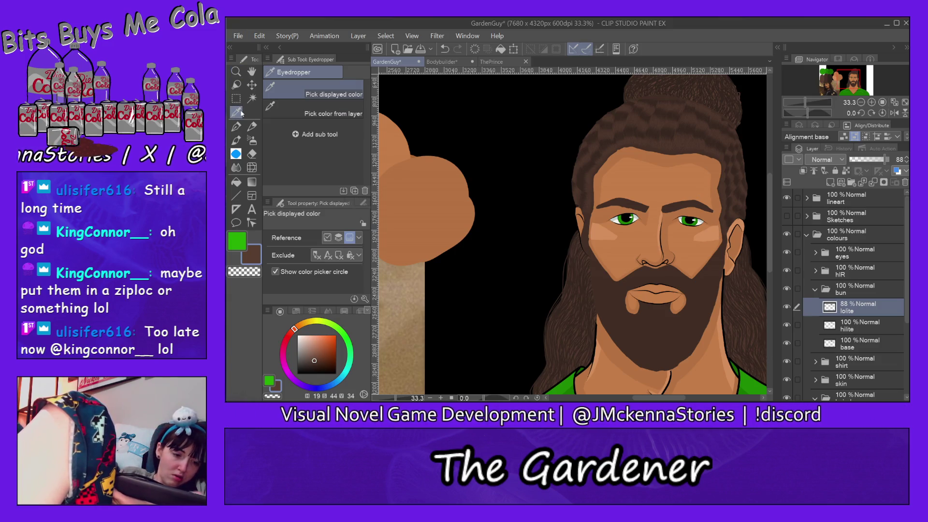
click(709, 235)
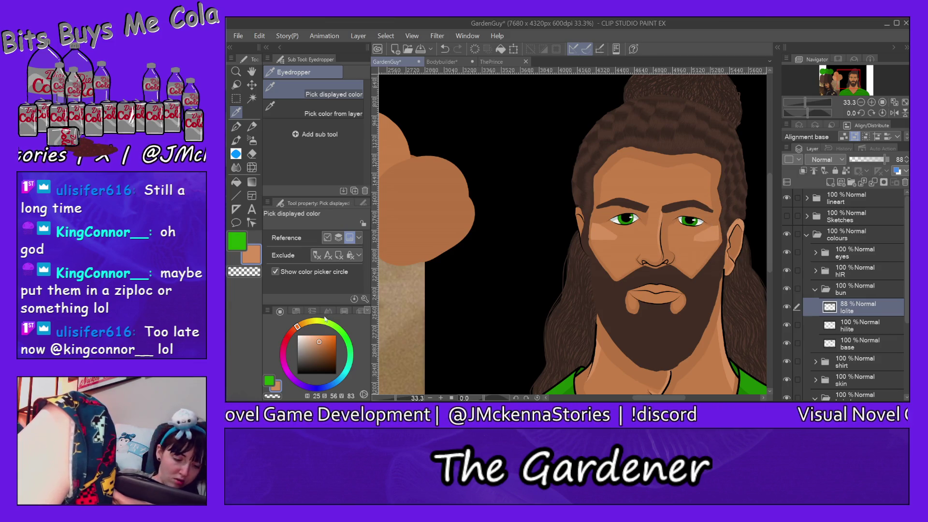
click(360, 312)
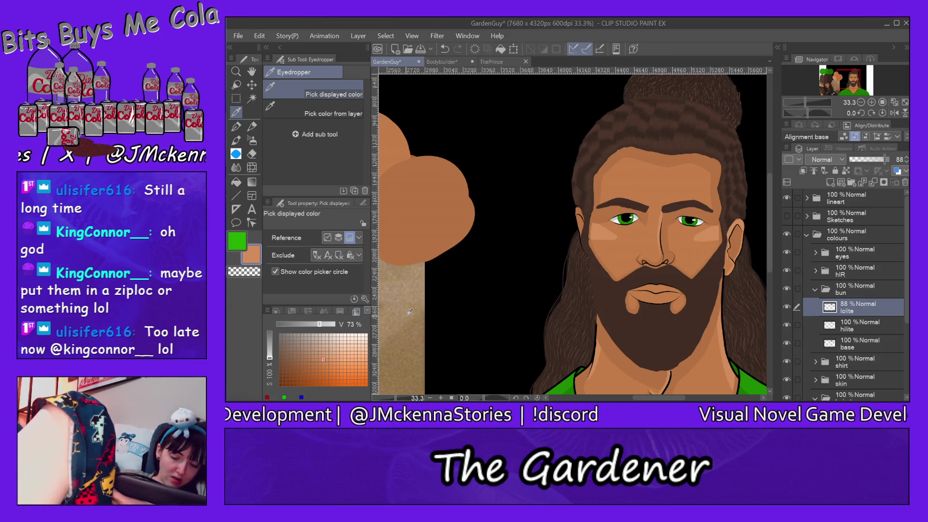
scroll(580, 232, down, 3)
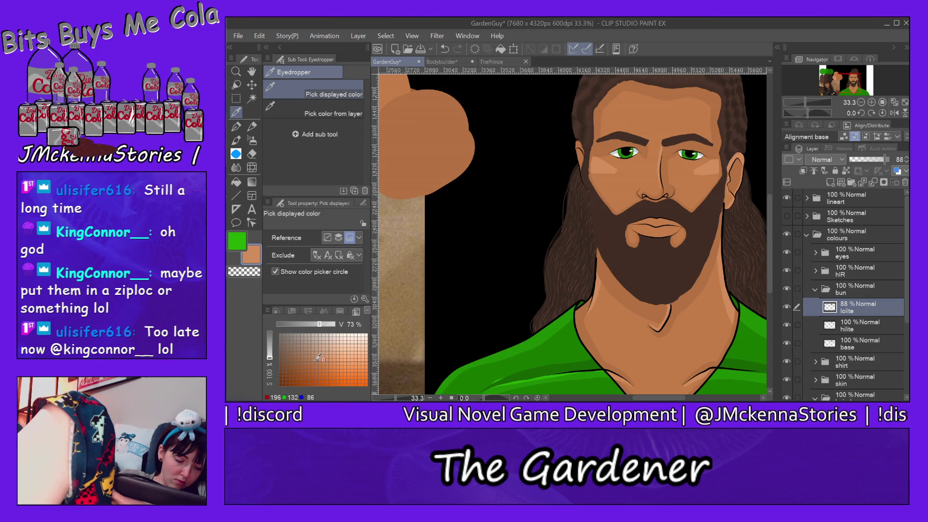
click(235, 182)
ctrl+shift+click(716, 165)
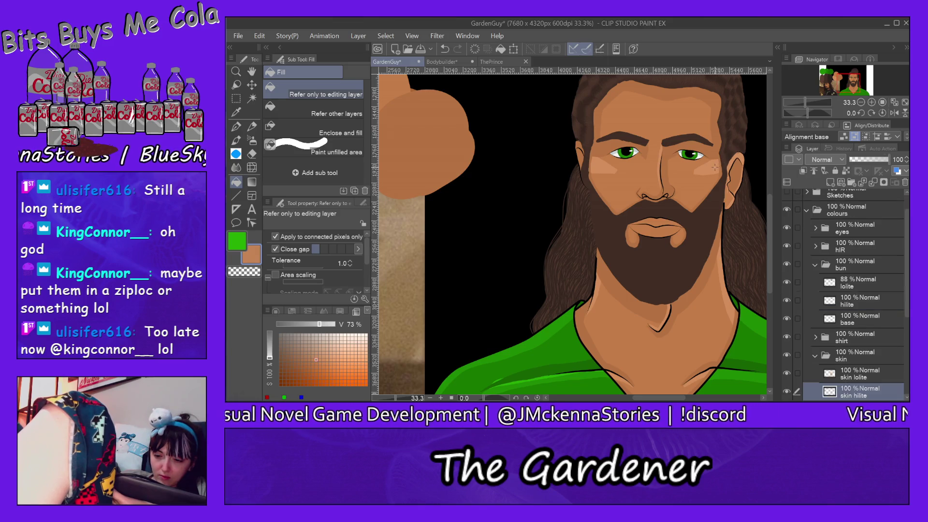
Step: Fill light tan highlights onto both cheekbones, then switch to the Milli pen
click(604, 166)
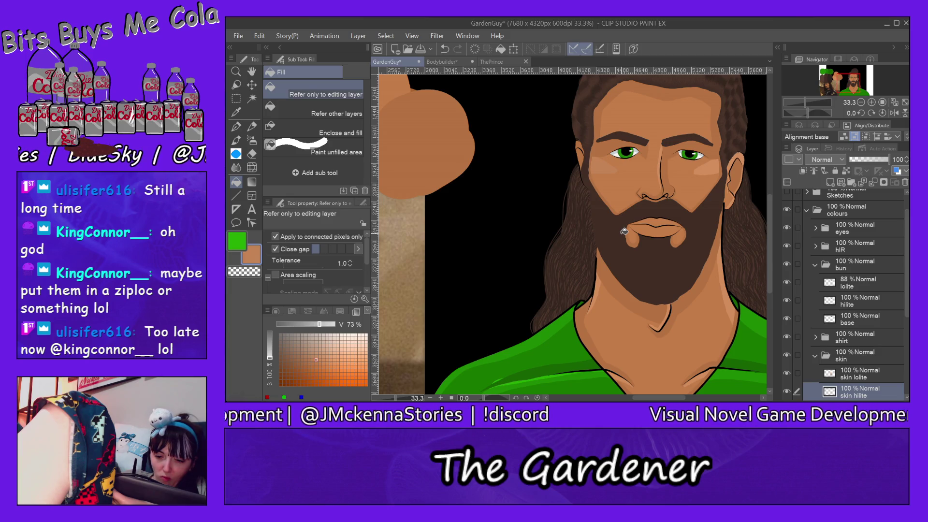
click(712, 165)
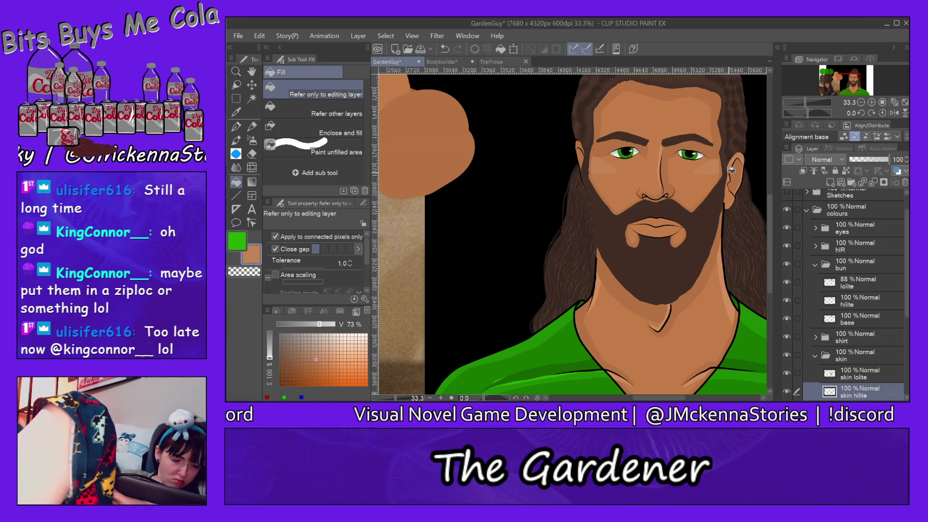
mouse_move(367, 247)
mouse_down()
mouse_move(368, 279)
mouse_move(368, 241)
mouse_up()
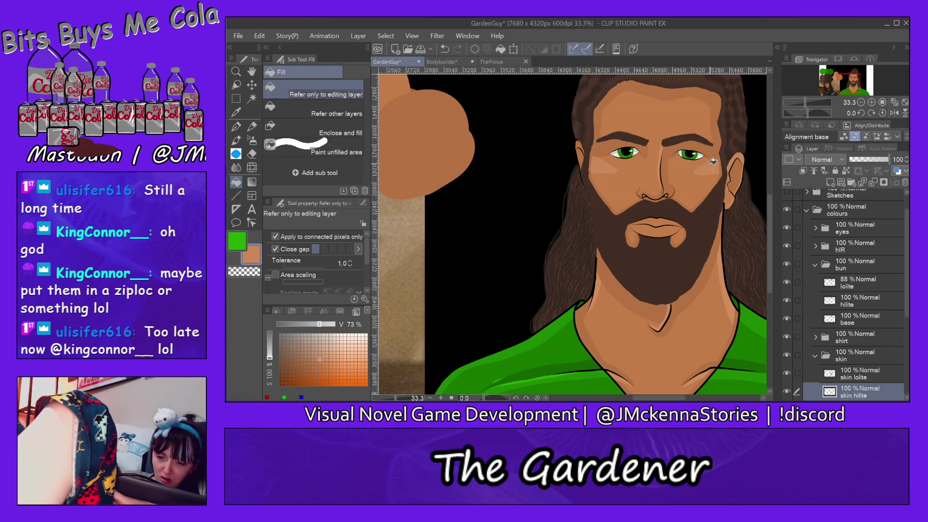
drag(770, 208, 773, 192)
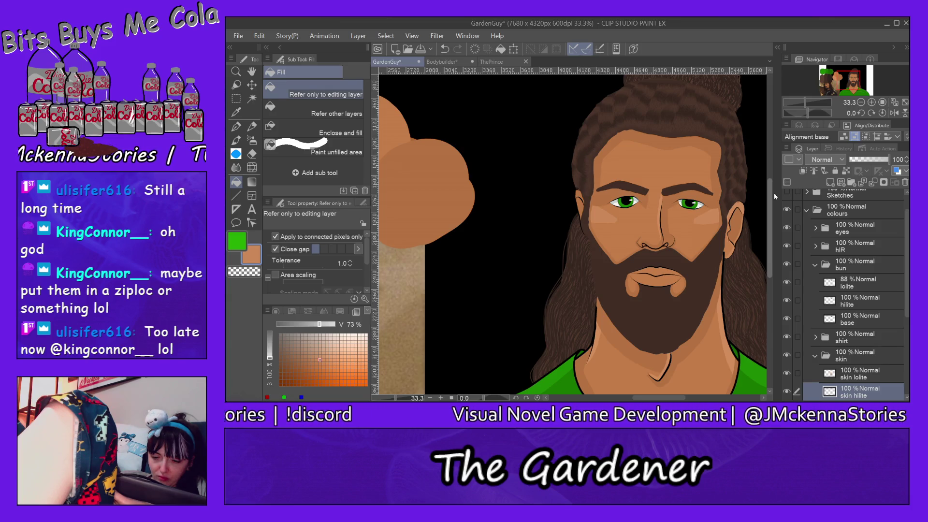
drag(773, 192, 775, 196)
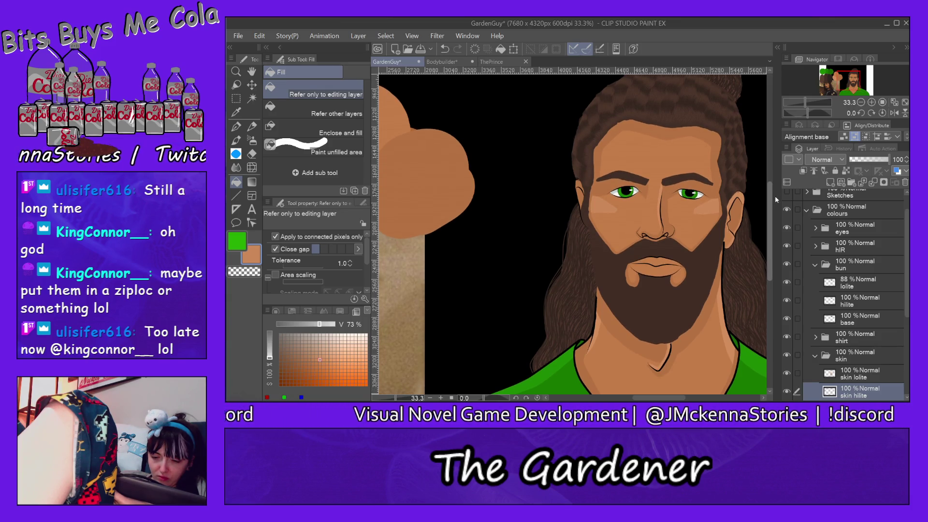
drag(775, 195, 776, 196)
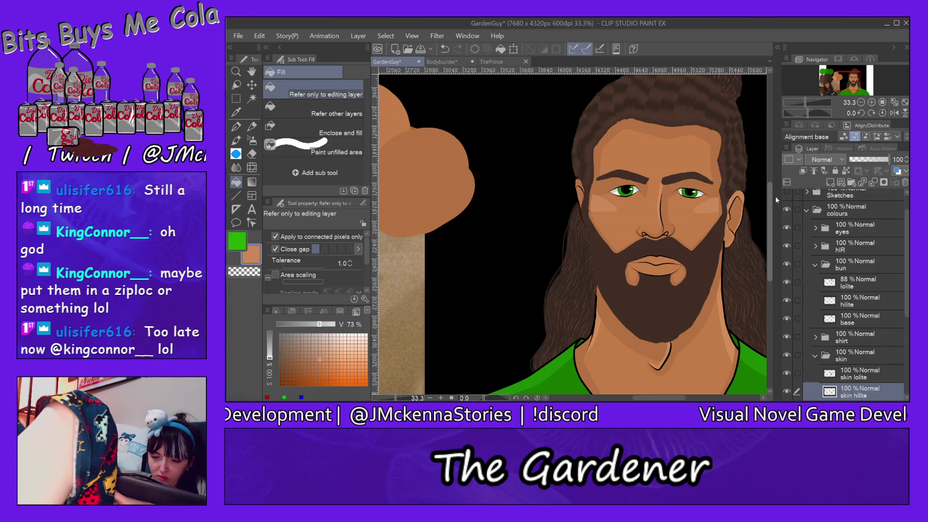
drag(775, 196, 777, 184)
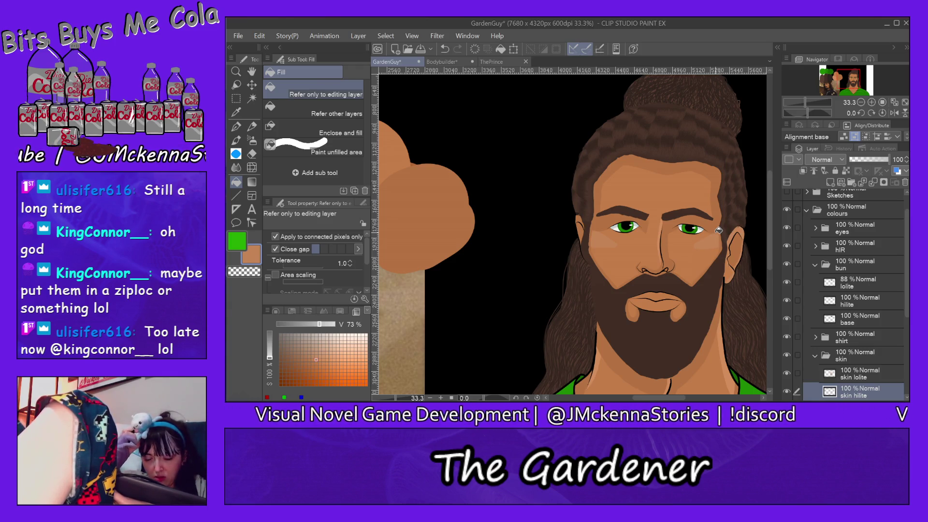
click(252, 127)
click(236, 126)
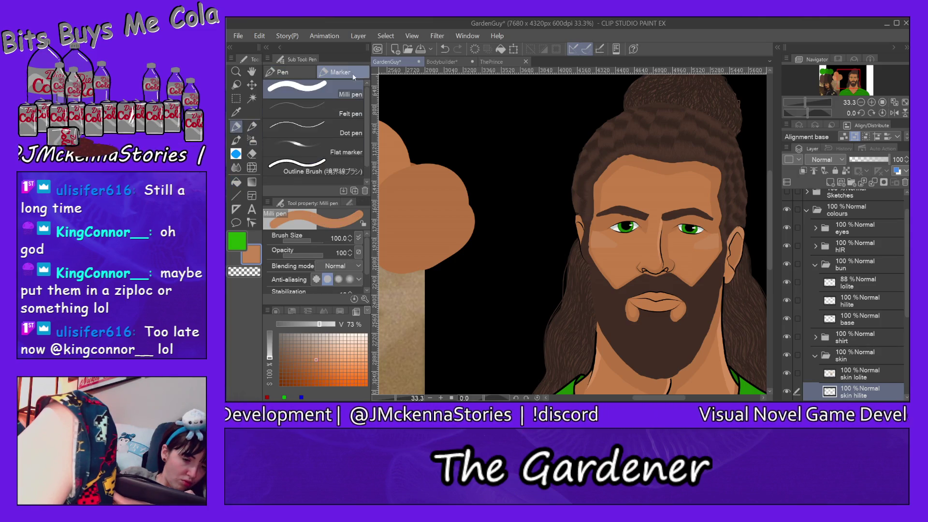
Step: Paint a lighter tan skin swatch over the blobs on the references colours layer
drag(381, 248, 761, 235)
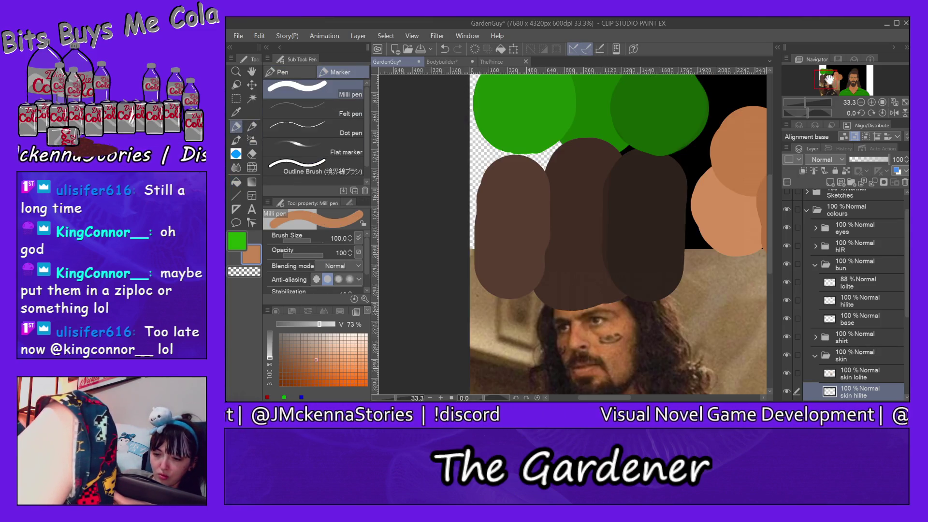
drag(611, 397, 635, 387)
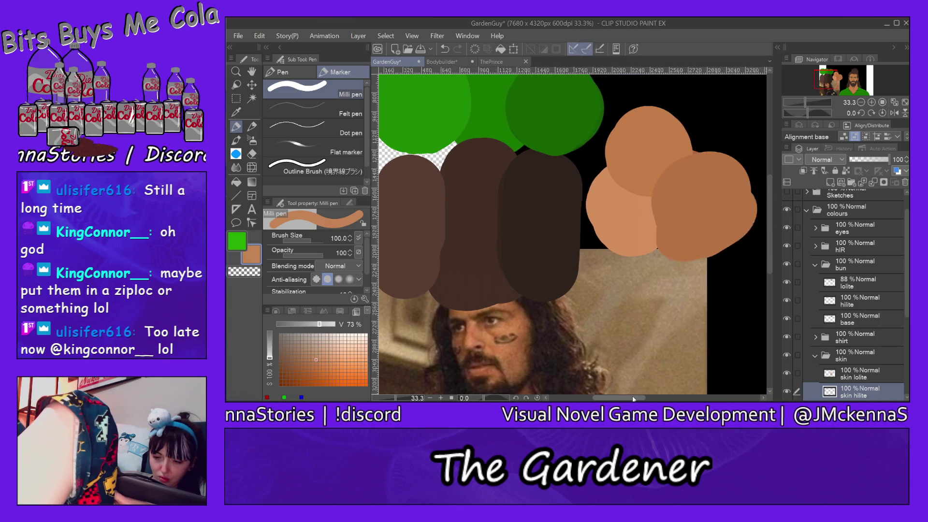
ctrl+shift+click(596, 252)
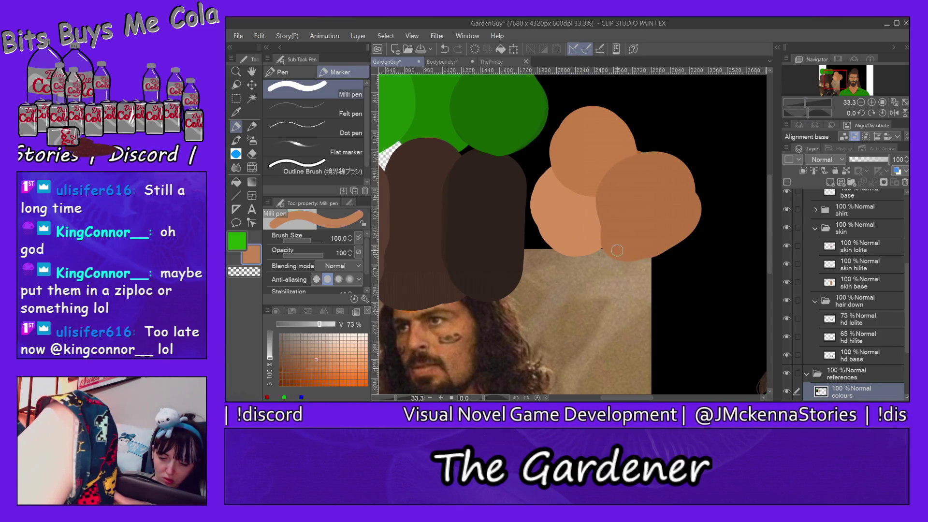
drag(597, 252, 615, 236)
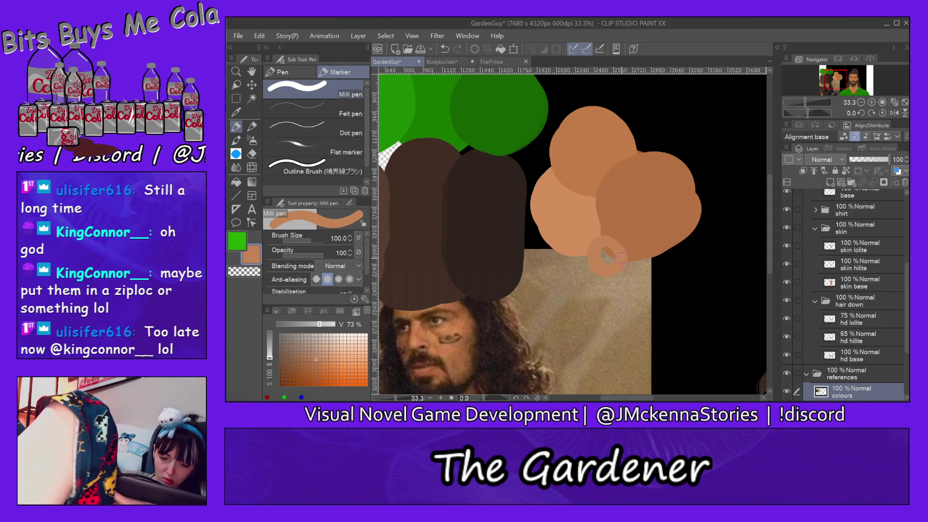
click(606, 252)
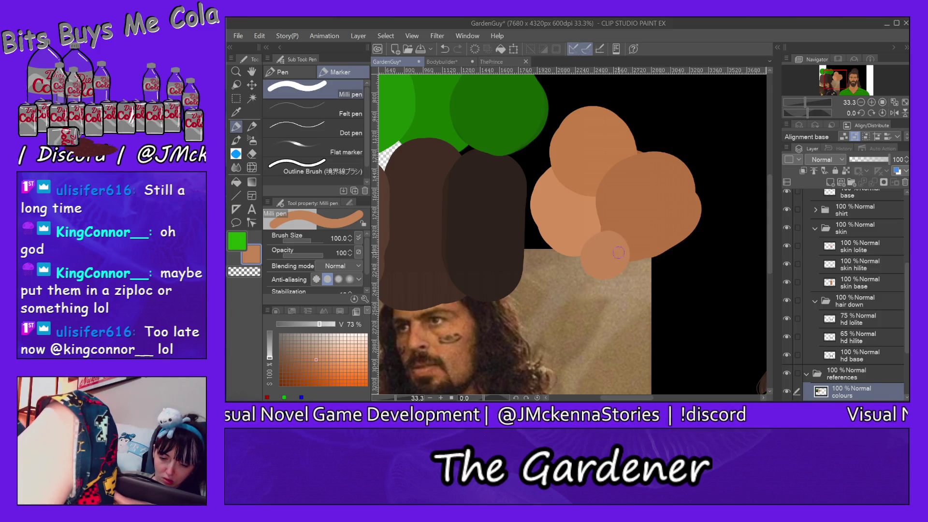
drag(589, 247, 633, 244)
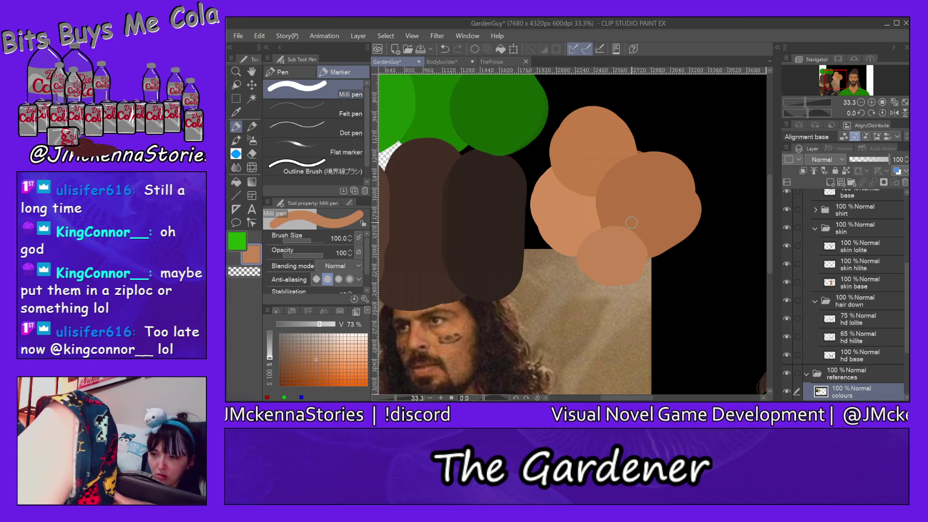
click(854, 81)
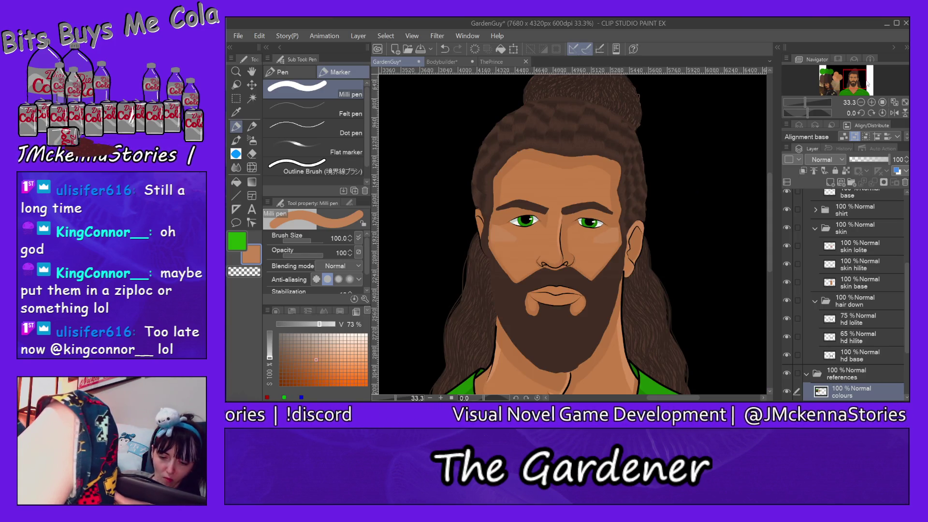
Step: Scroll the portrait from the bun down to the shirt and back, then collapse the bun folder
drag(770, 219, 772, 235)
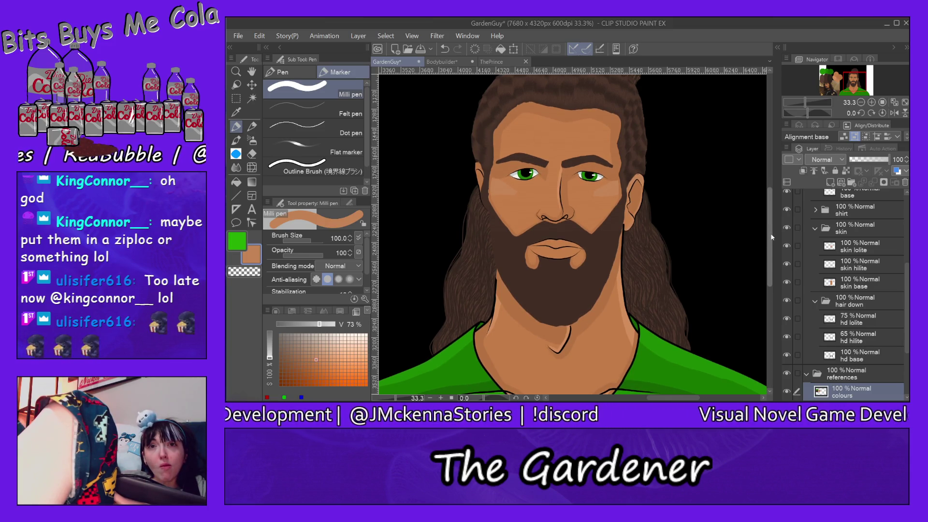
drag(771, 235, 777, 260)
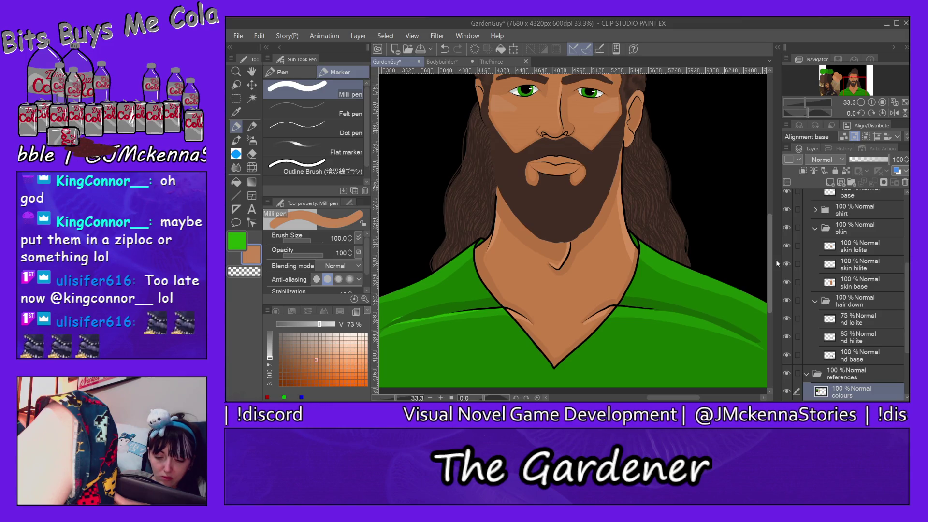
drag(777, 259, 782, 205)
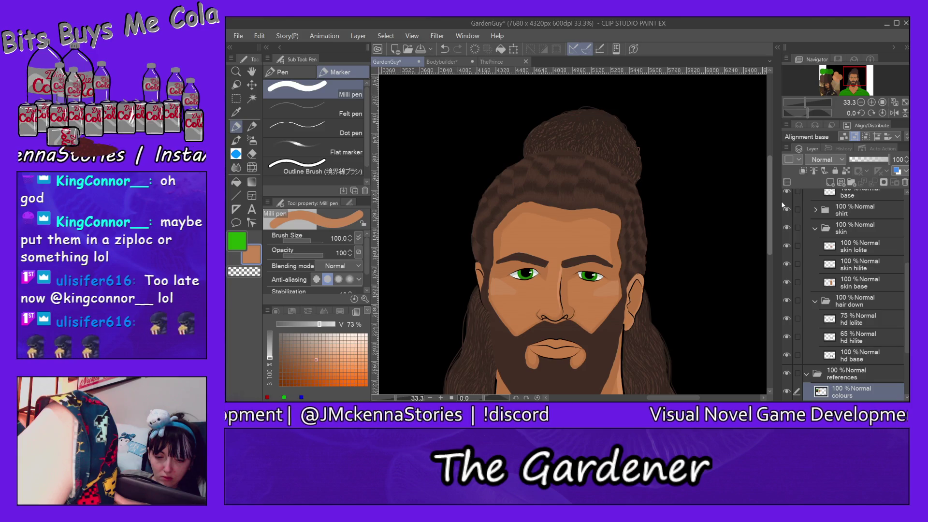
drag(784, 204, 783, 196)
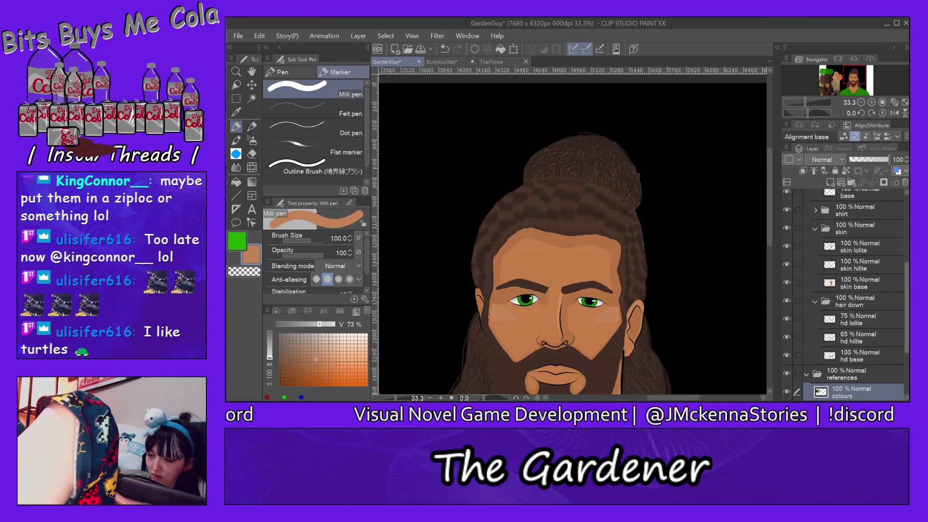
drag(906, 290, 906, 227)
click(815, 273)
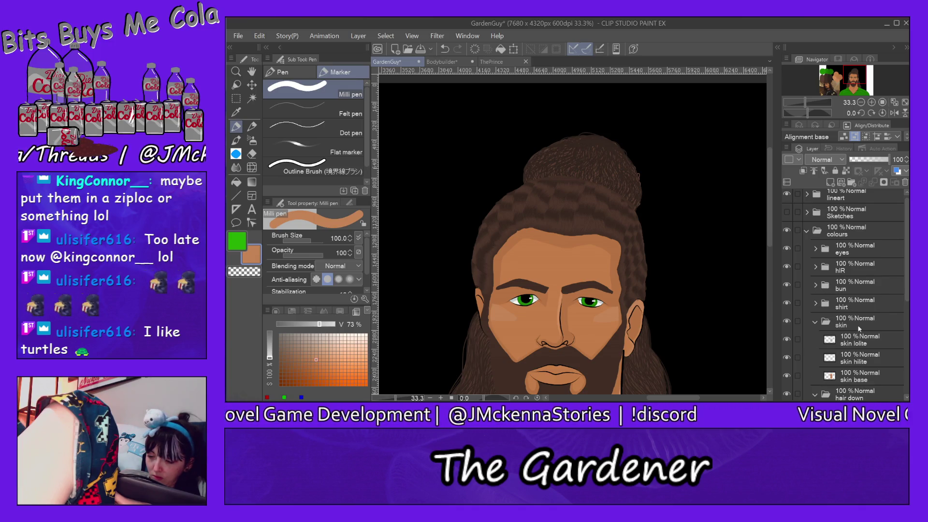
Step: Open the hIR folder, raise hair hilite to 100% opacity, and sample the dark hair brown
click(815, 322)
click(816, 267)
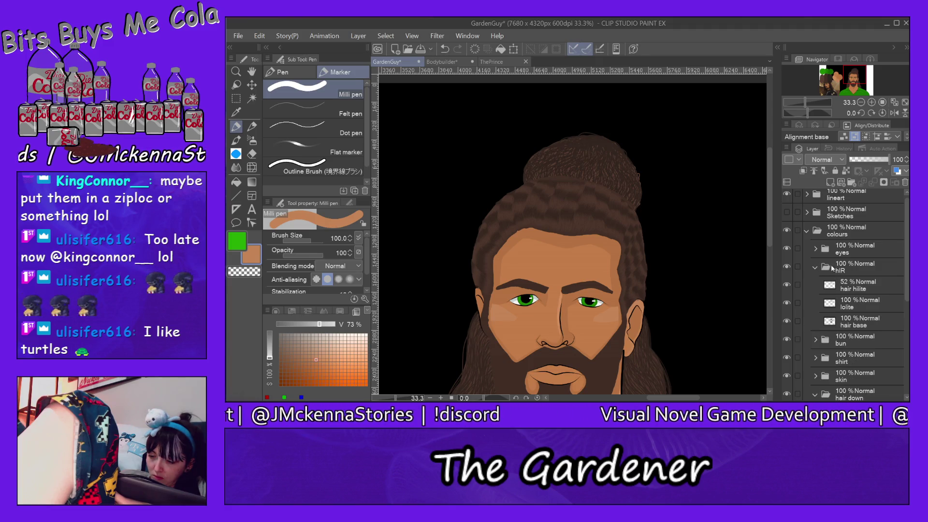
click(869, 288)
click(889, 159)
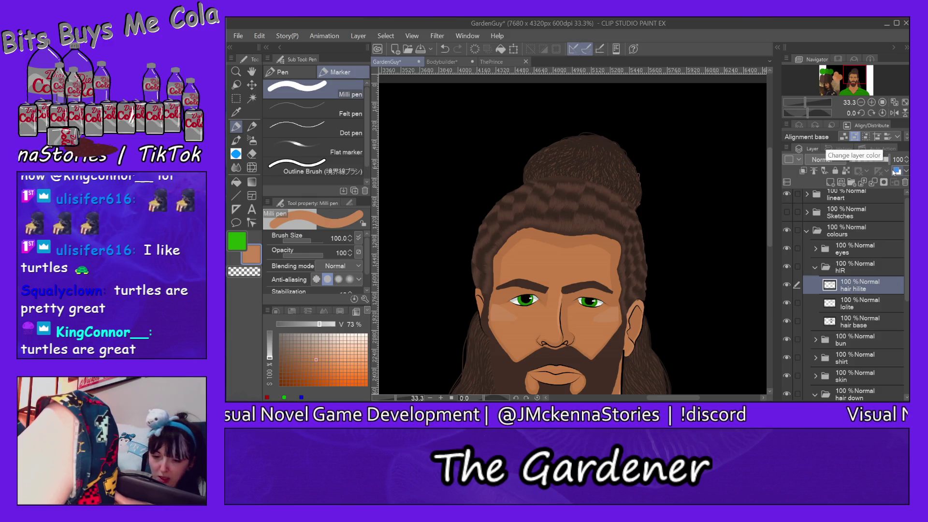
alt+click(593, 197)
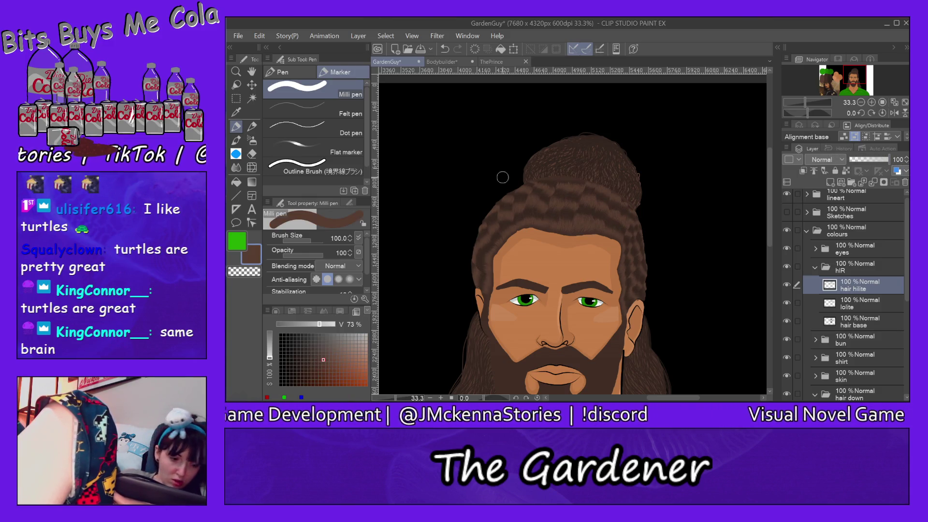
click(236, 71)
click(314, 91)
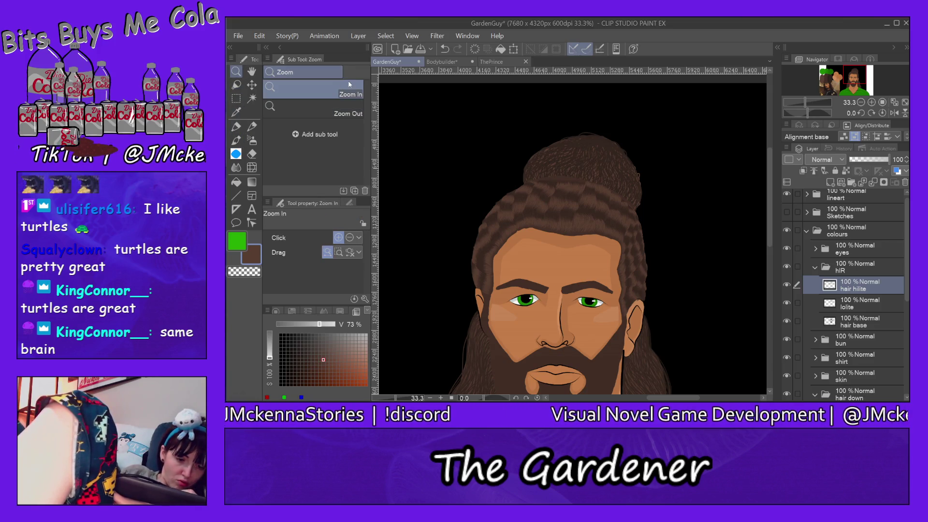
Step: Zoom in to 150% on the bun and choose the For effect line pen
click(575, 178)
click(574, 178)
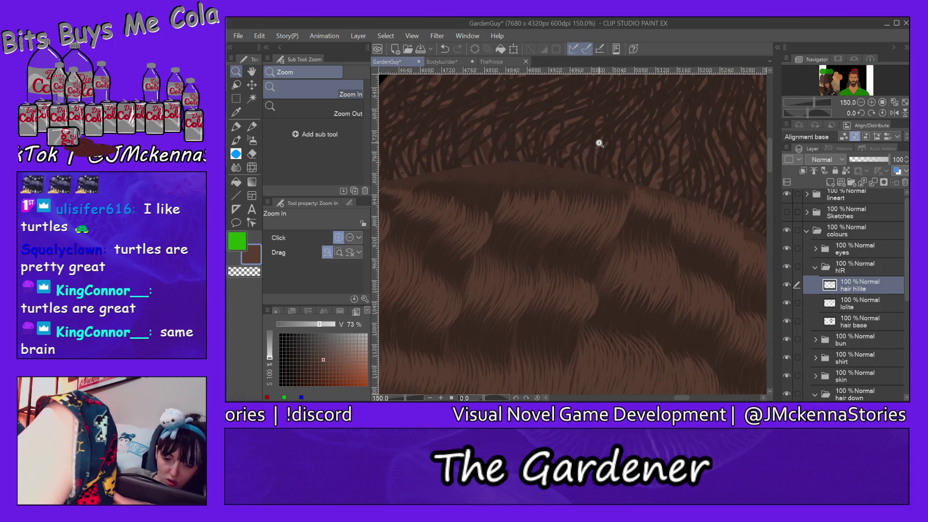
click(236, 126)
click(283, 72)
click(310, 140)
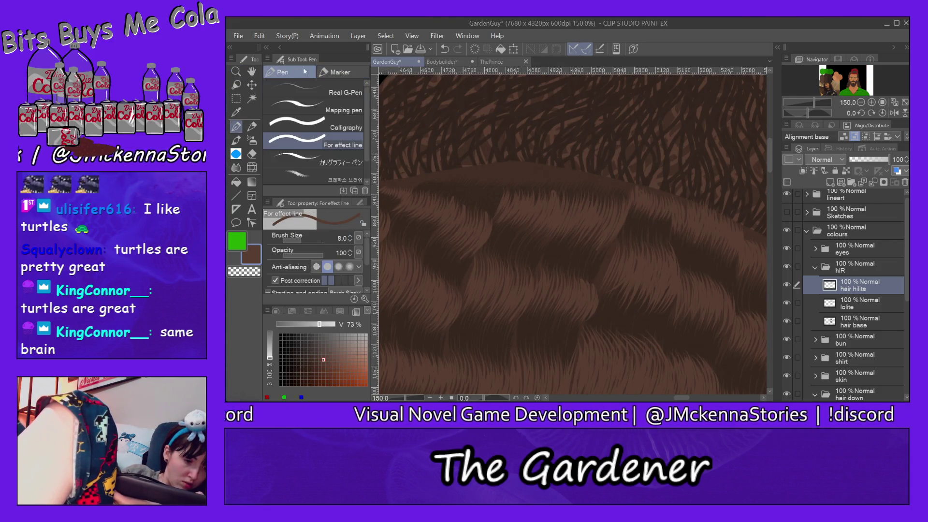
Step: Enable ending taper, set brush size 5.0, and draw a thin strand at the bun's edge
mouse_move(366, 257)
mouse_down()
mouse_move(365, 291)
mouse_move(365, 219)
mouse_up()
click(276, 274)
click(350, 241)
click(350, 240)
click(350, 240)
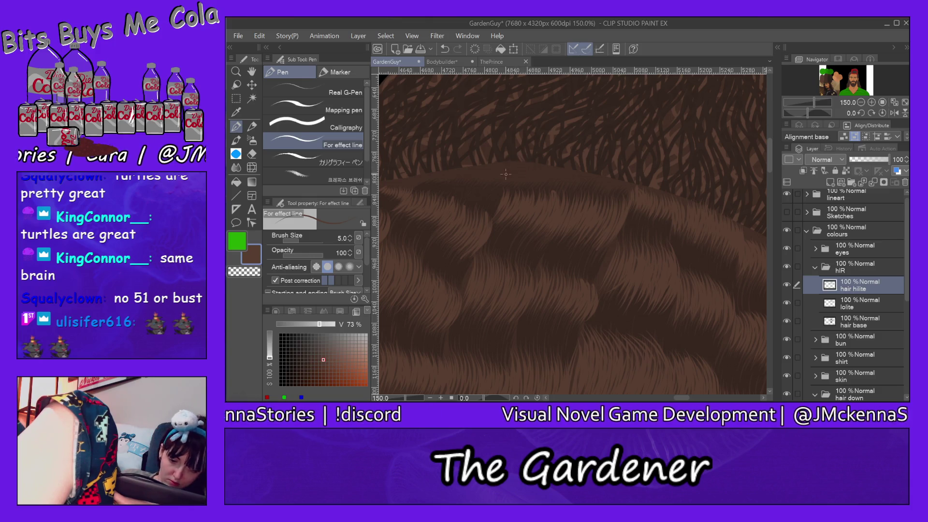
drag(507, 184, 517, 162)
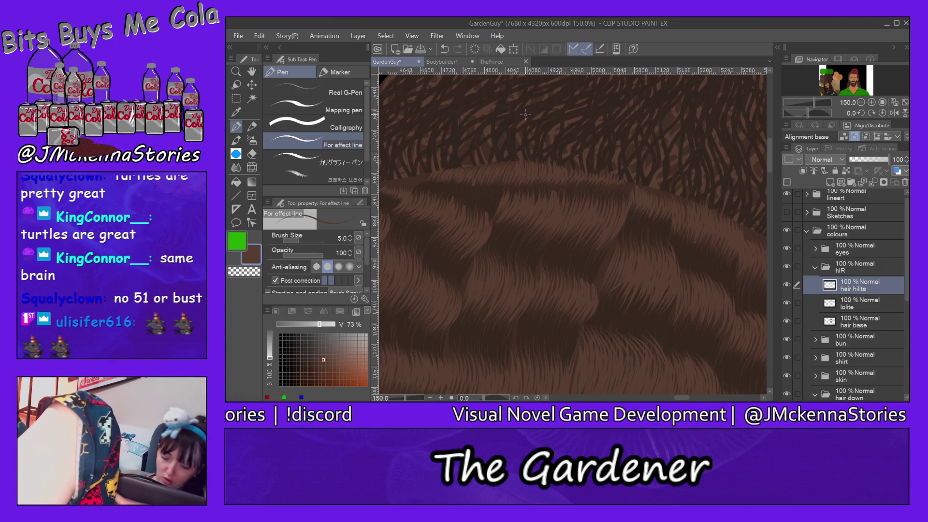
drag(684, 399, 673, 399)
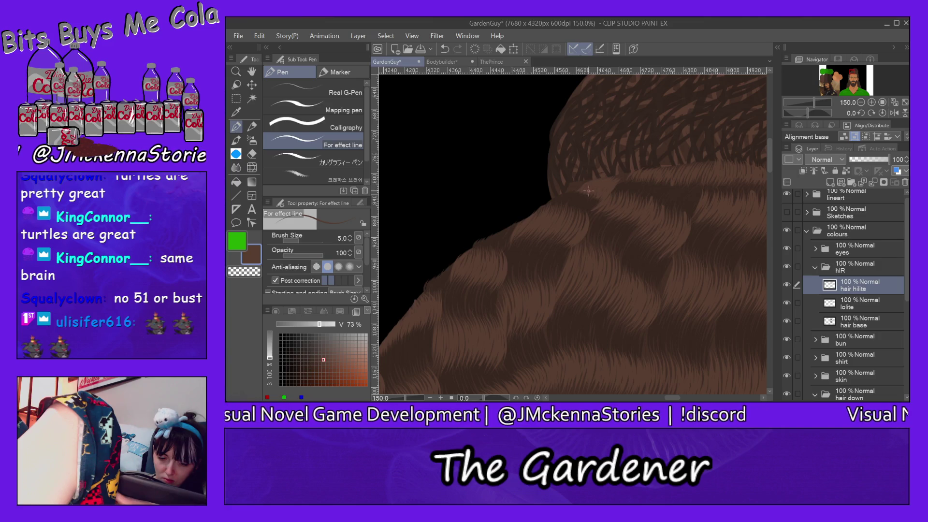
Step: Erase along the bun edge on the hair base layer with a 31.3 Hard eraser
click(872, 328)
key(e)
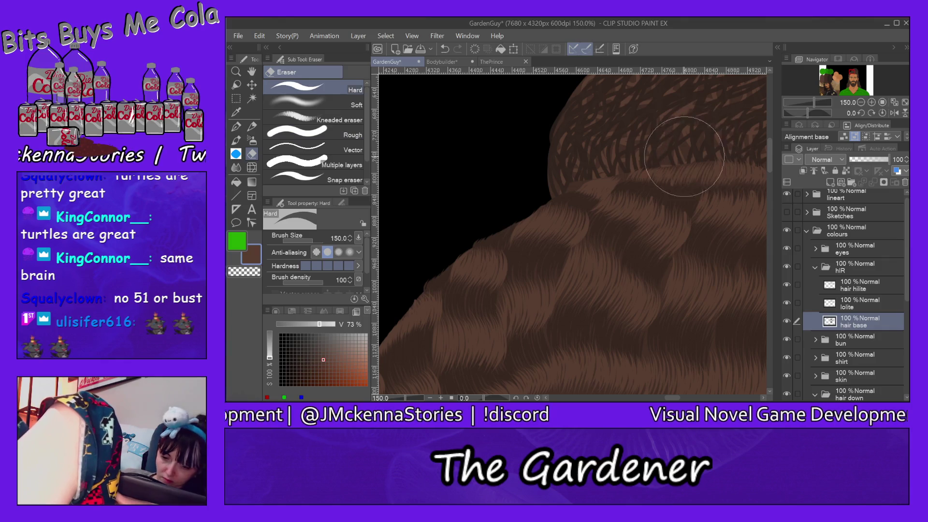
click(310, 241)
drag(310, 240, 303, 240)
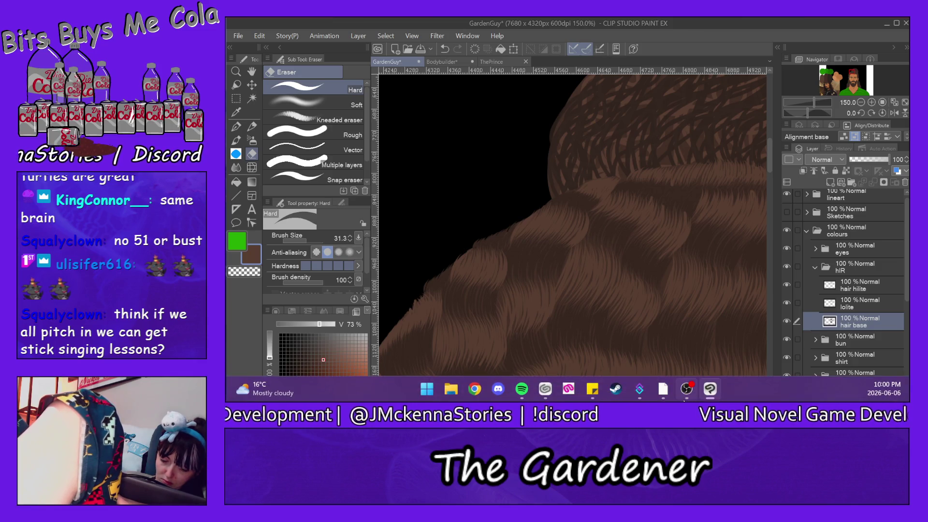
drag(674, 399, 662, 399)
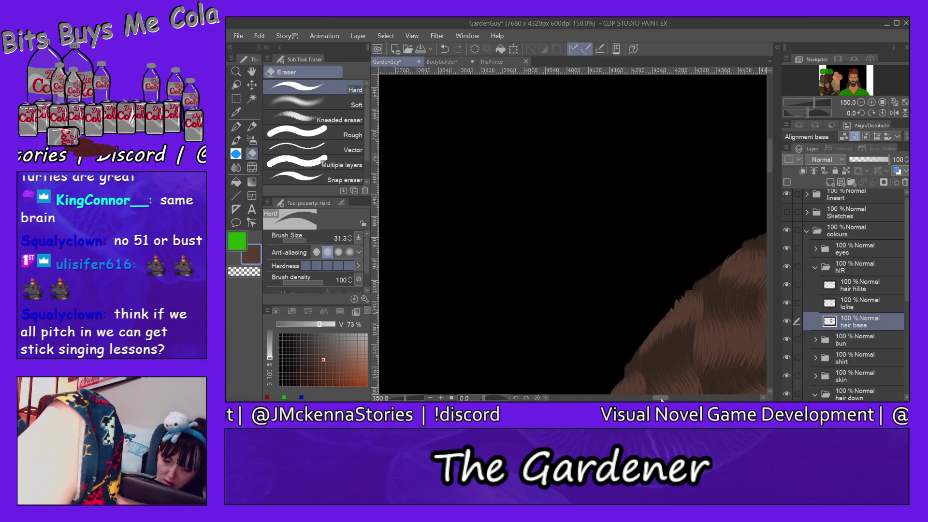
Step: Pan across the strand-textured hair, undo the last stroke, and fit the whole bust with Ctrl+0
drag(770, 159, 770, 183)
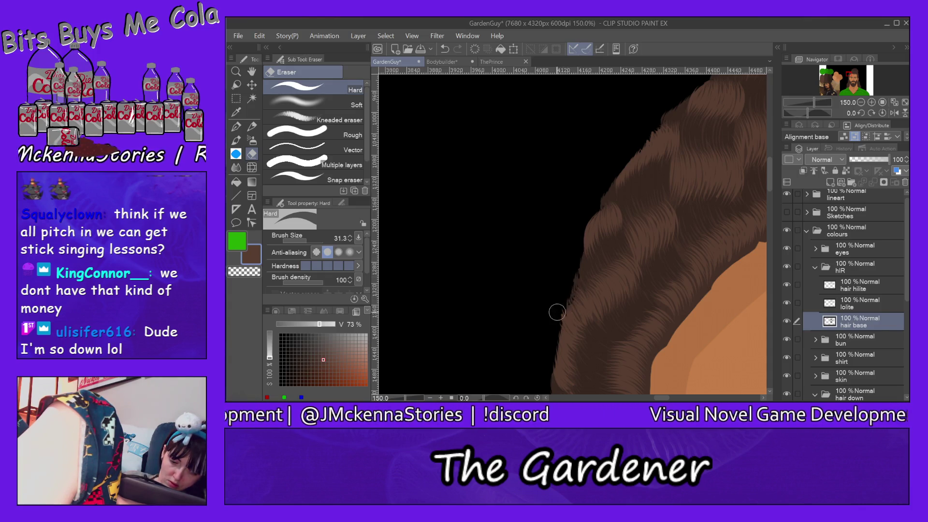
drag(769, 186, 769, 200)
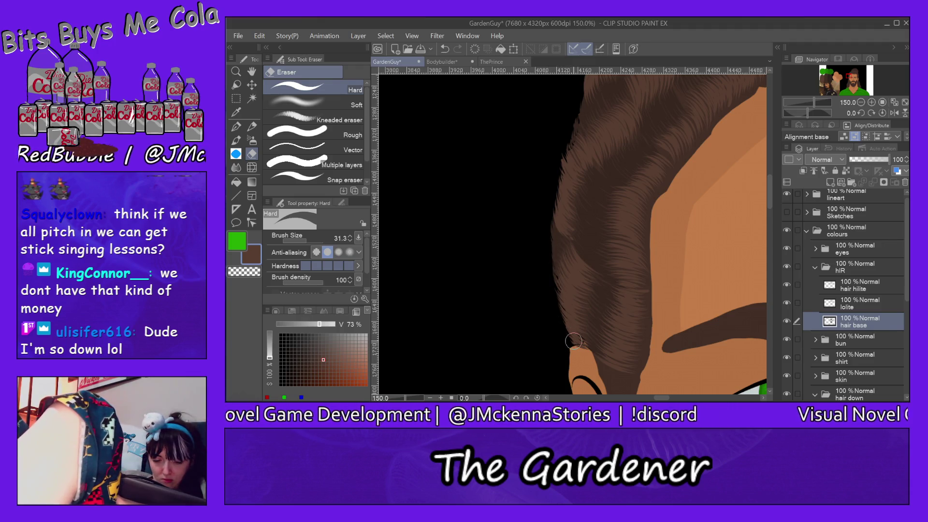
drag(662, 398, 697, 399)
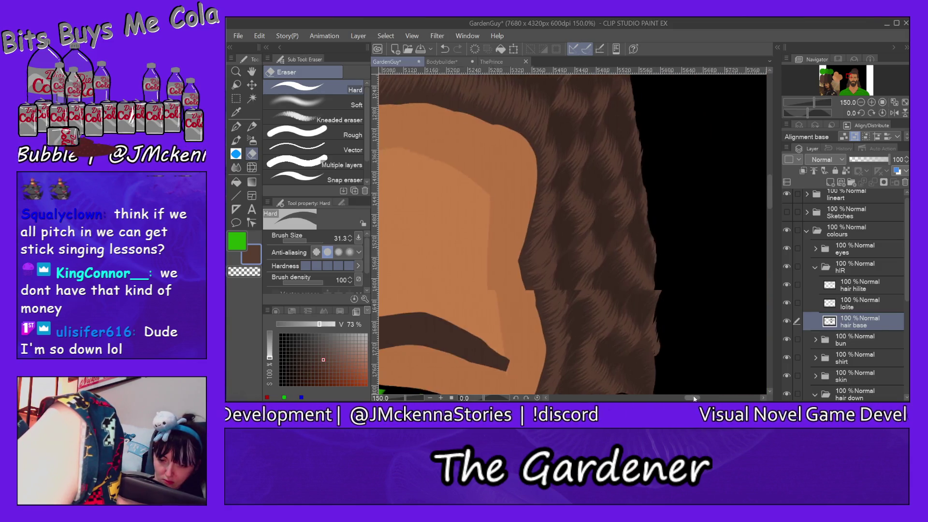
scroll(653, 290, down, 5)
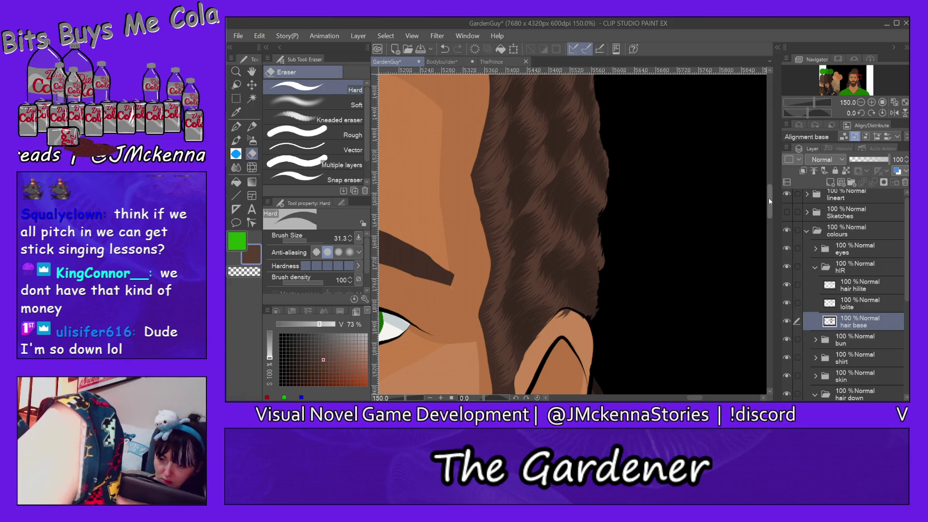
scroll(771, 193, up, 2)
scroll(771, 193, up, 2)
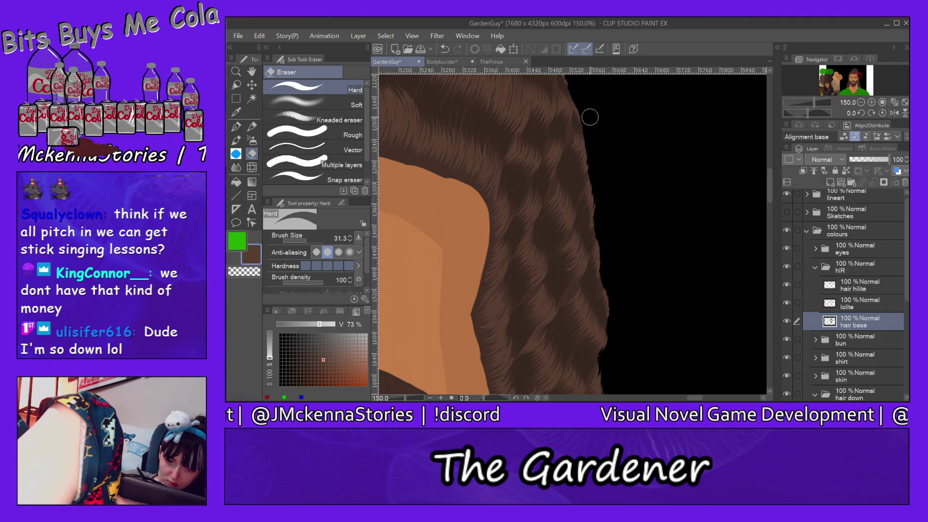
scroll(772, 186, up, 4)
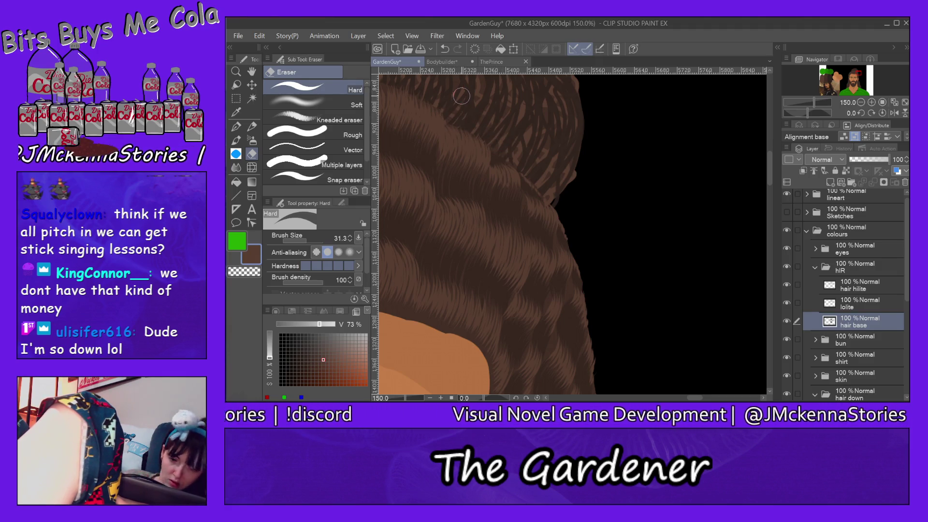
key(ctrl+z)
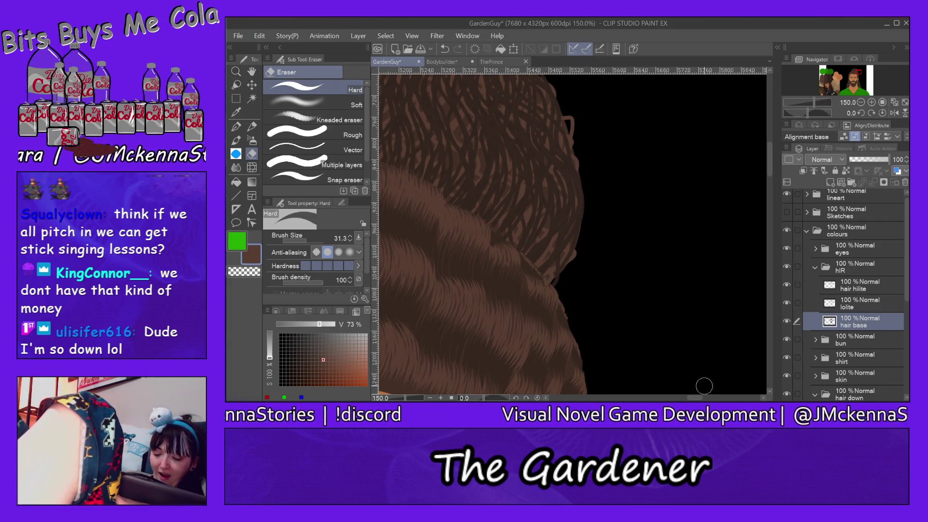
drag(700, 399, 689, 399)
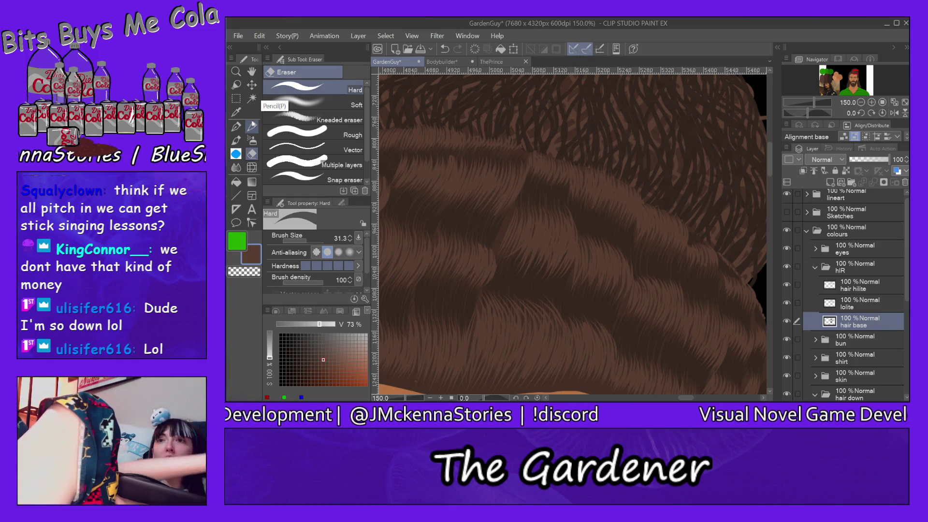
key(ctrl+0)
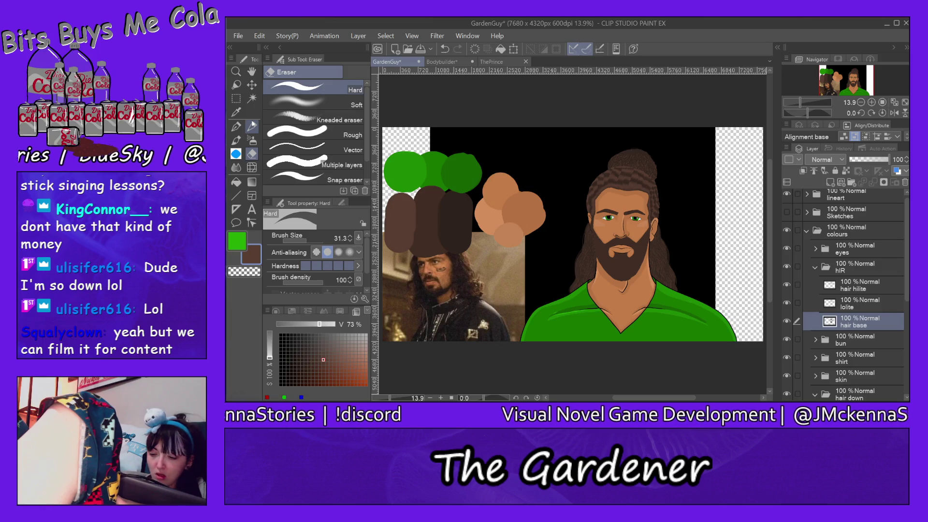
Step: Check the bun folder's layers and adjust the bun hilite layer's opacity
click(817, 268)
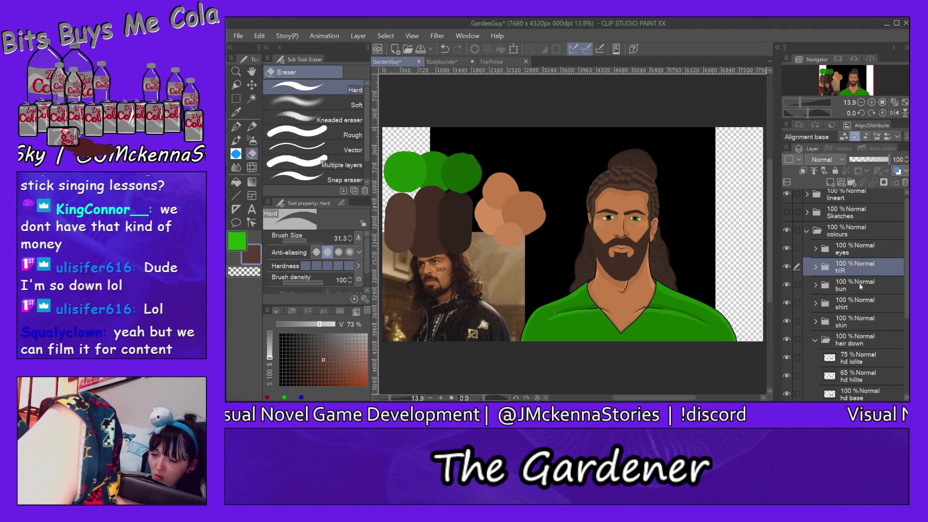
click(861, 286)
click(816, 285)
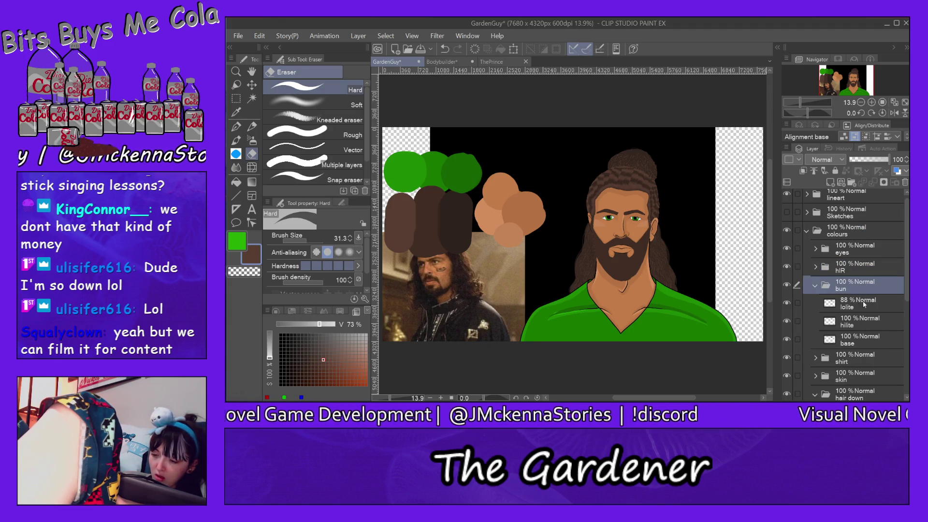
click(882, 322)
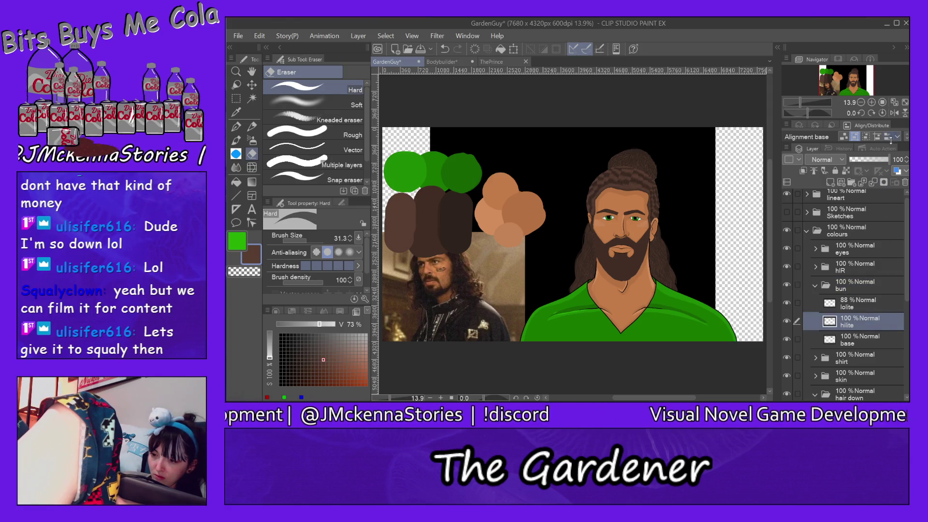
drag(889, 160, 900, 185)
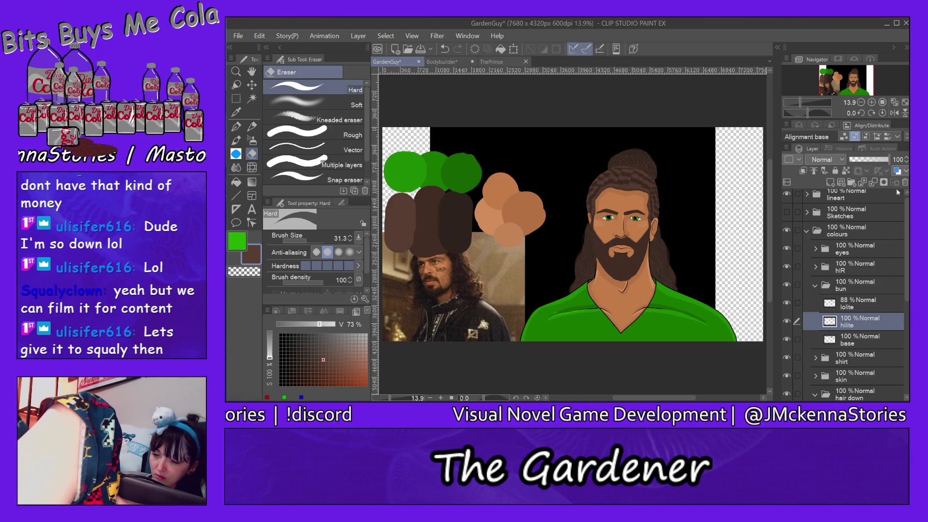
click(816, 288)
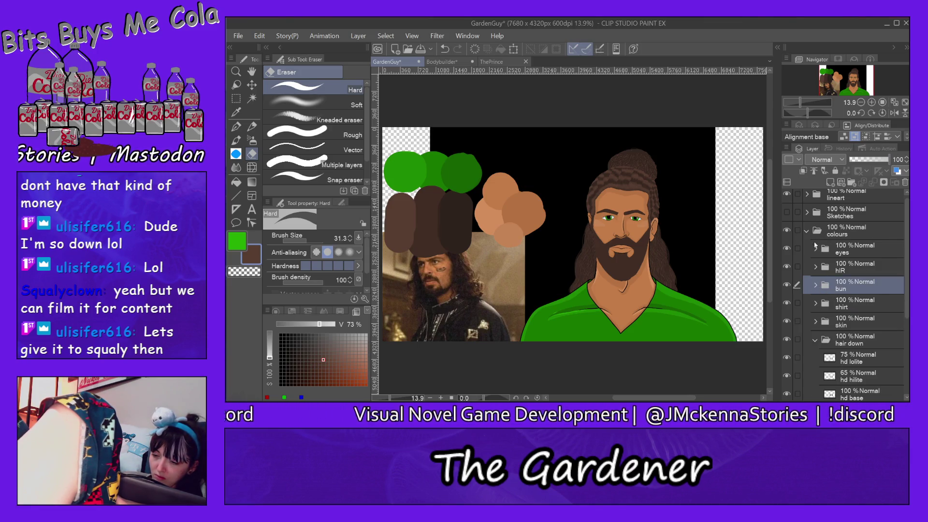
Step: Lower the hair hilite layer in the hIR folder to 52% opacity
click(816, 267)
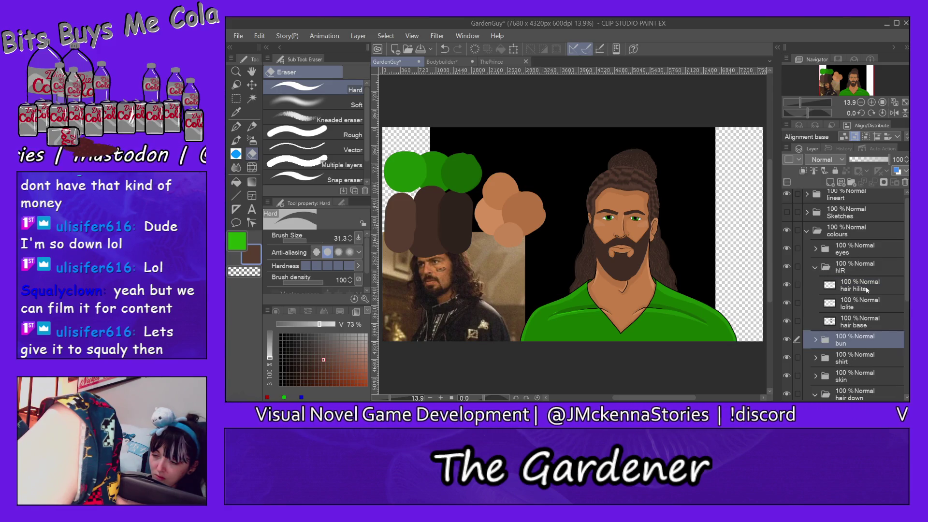
click(871, 291)
drag(887, 161, 875, 164)
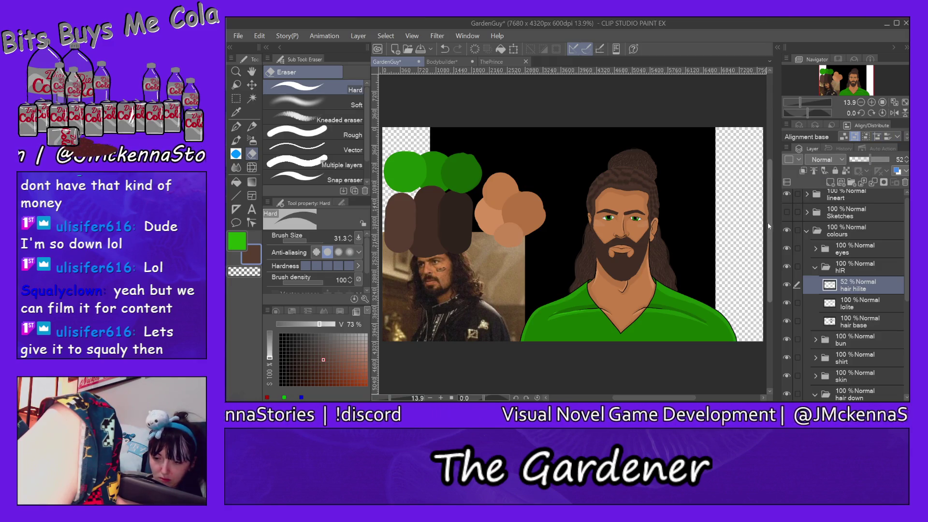
drag(770, 226, 769, 216)
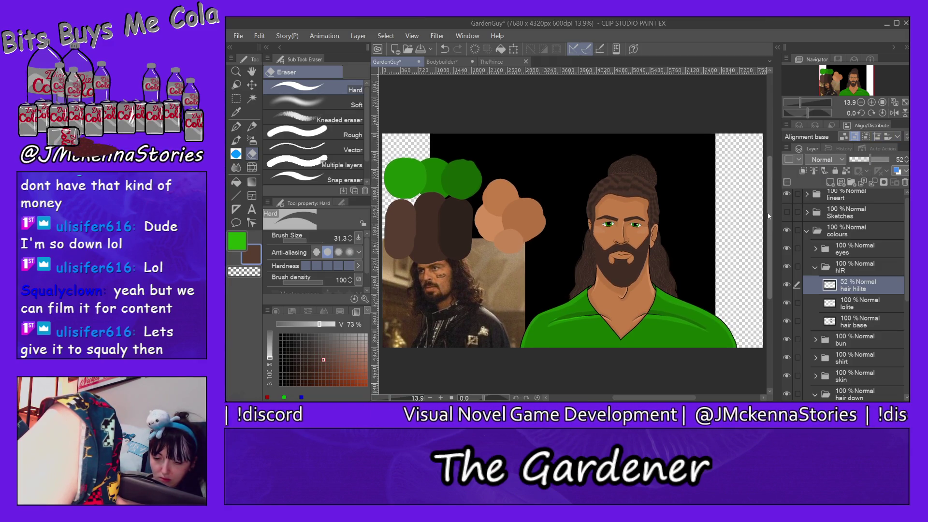
click(815, 267)
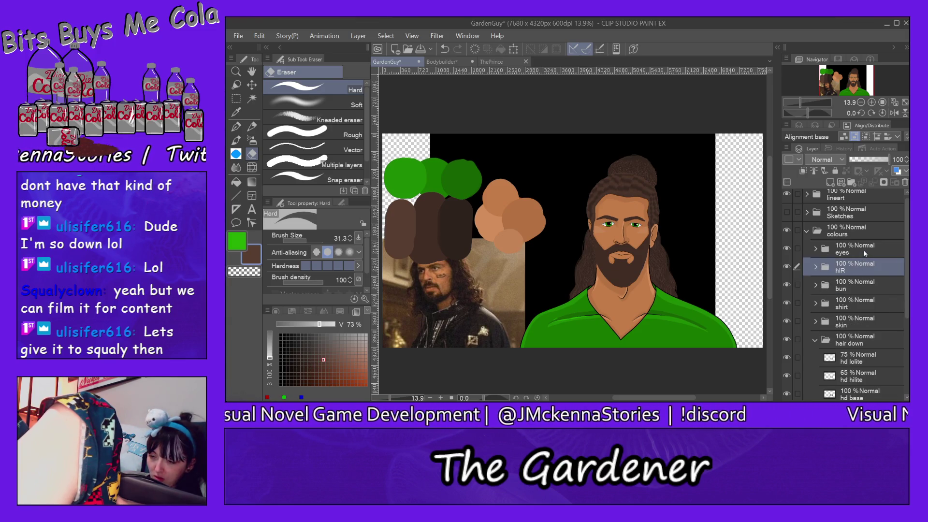
click(852, 182)
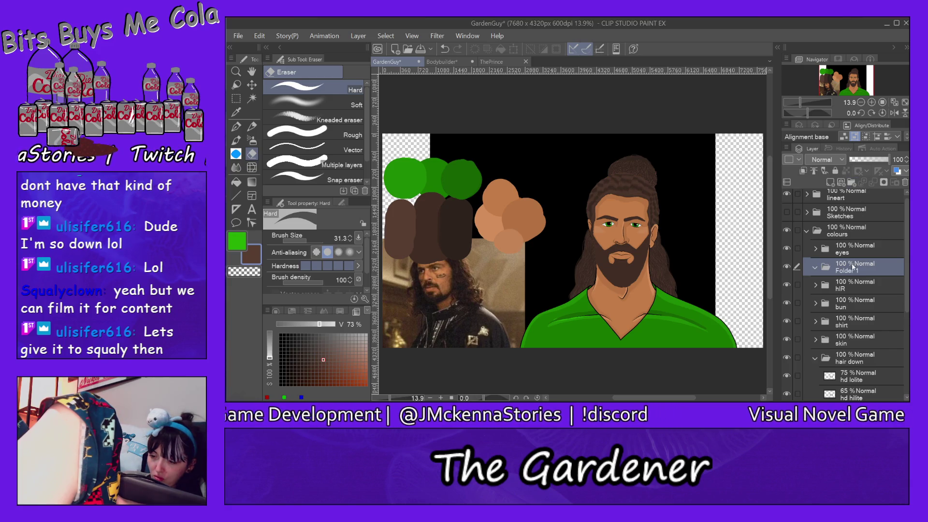
Step: Rename the new folder to 'beard' and add a 'base' layer inside it
double_click(854, 270)
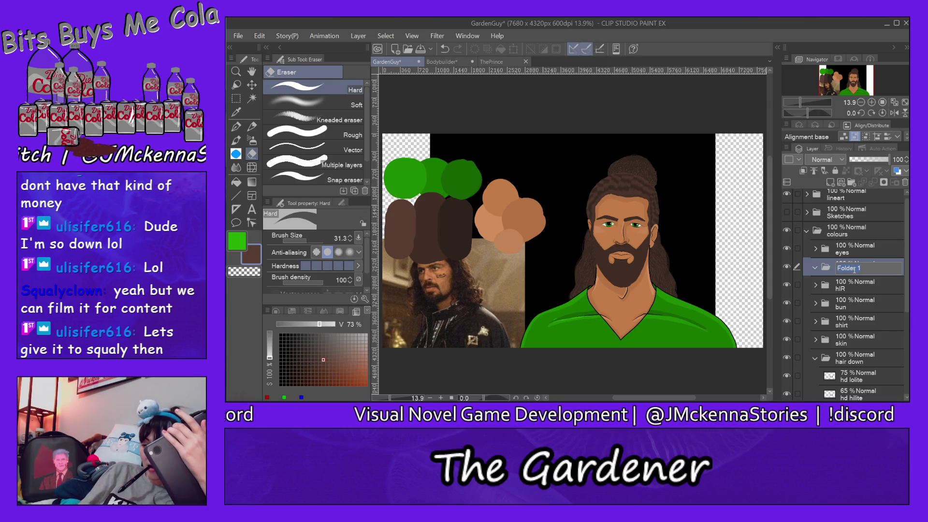
text(beard)
key(Return)
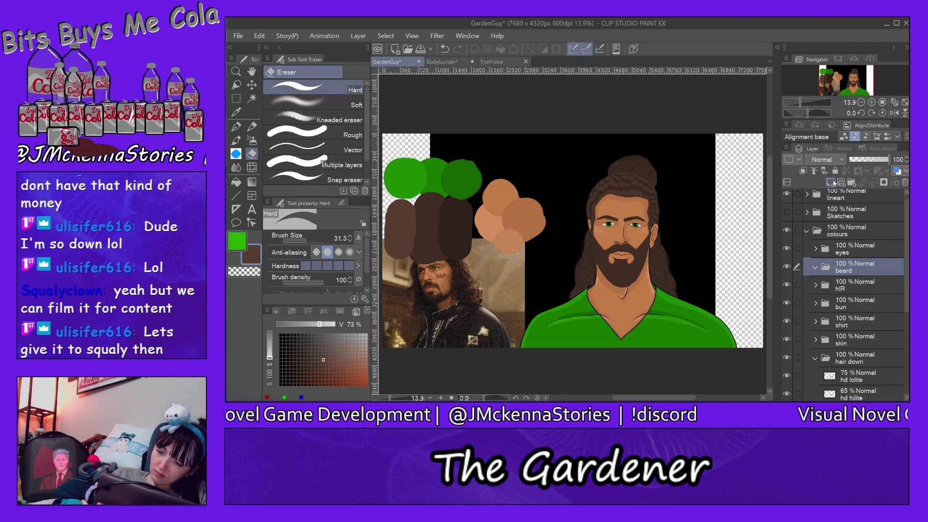
click(831, 182)
double_click(854, 289)
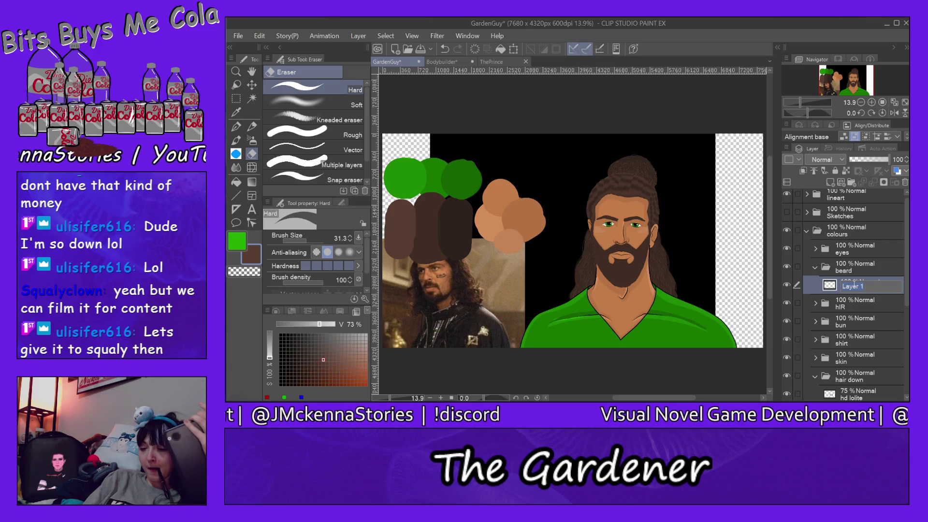
text(base)
key(Return)
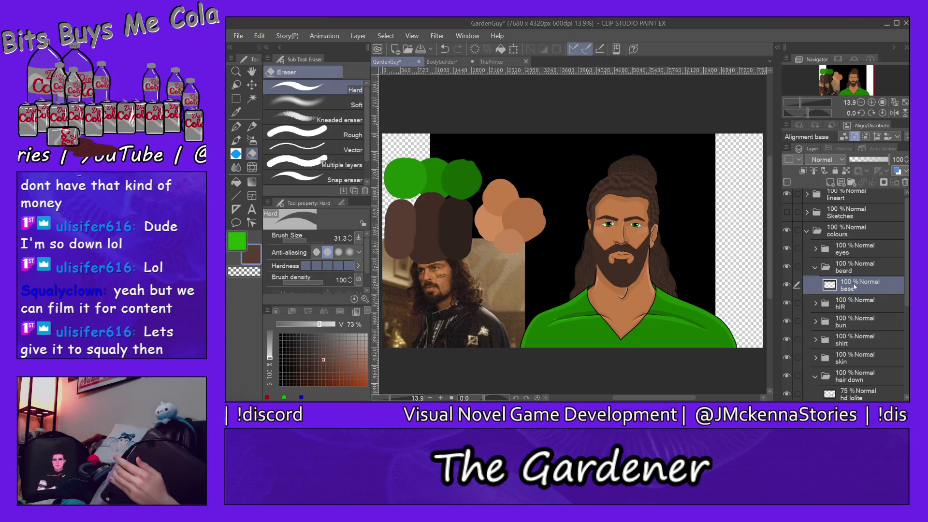
Step: Add 'hilite' and 'lolite' layers to the beard folder, placing lolite between hilite and base
click(831, 185)
double_click(852, 287)
text(hilite)
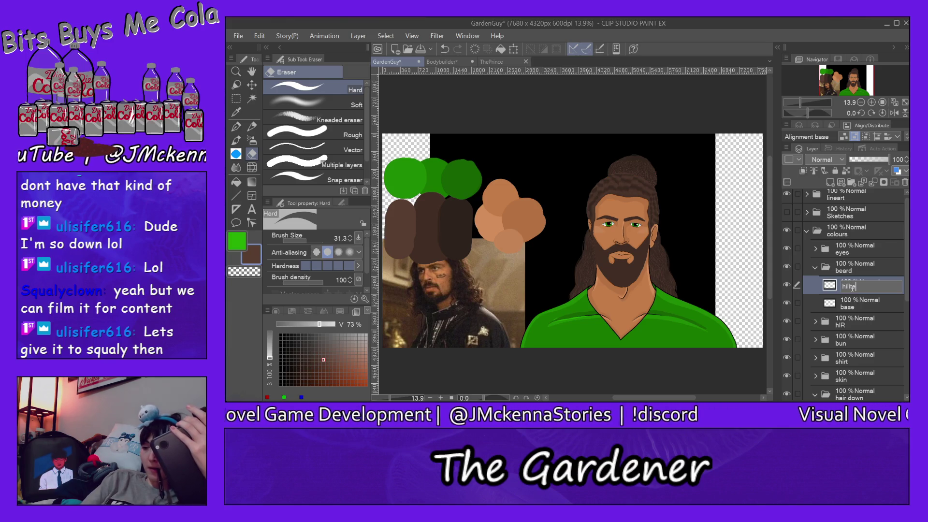
key(Return)
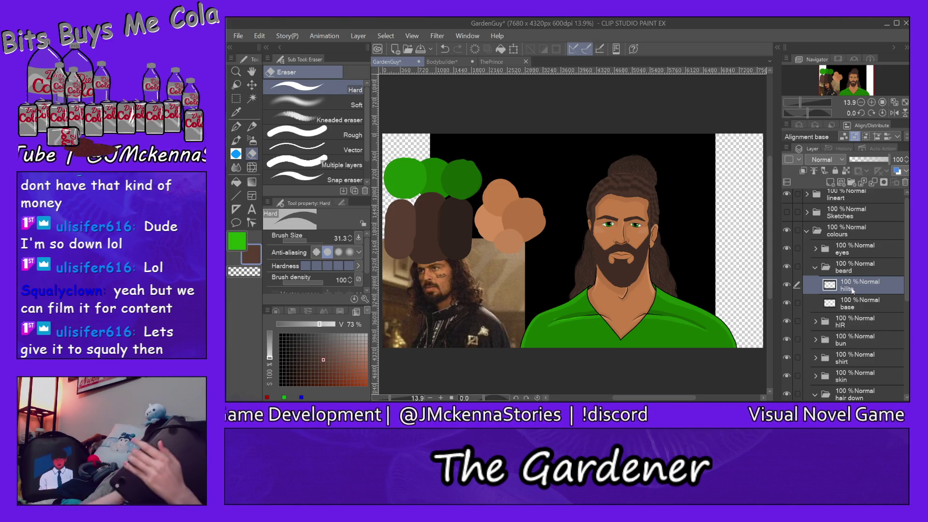
click(831, 184)
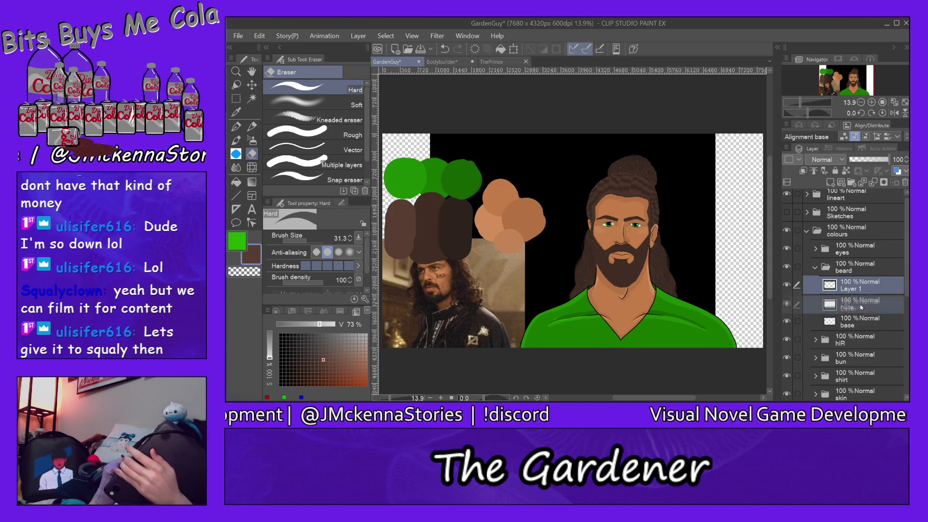
drag(861, 286, 866, 309)
double_click(851, 307)
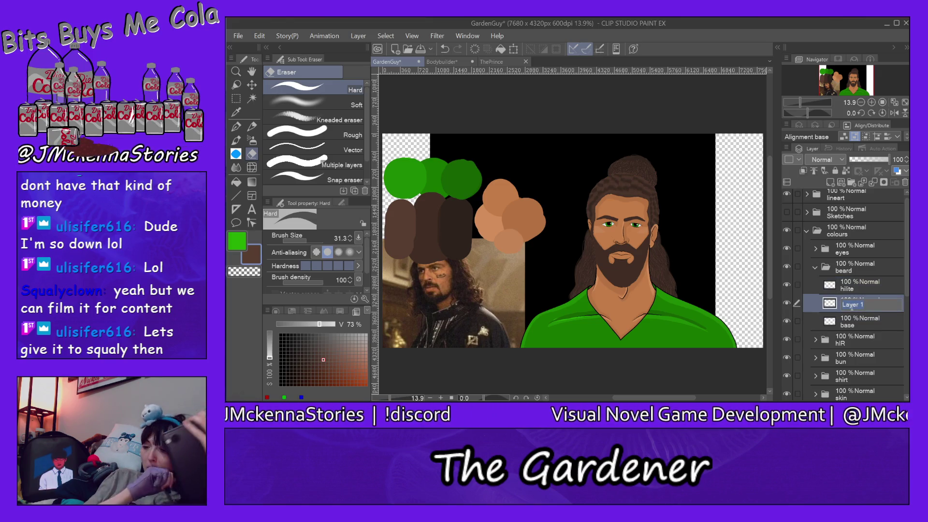
text(lolite)
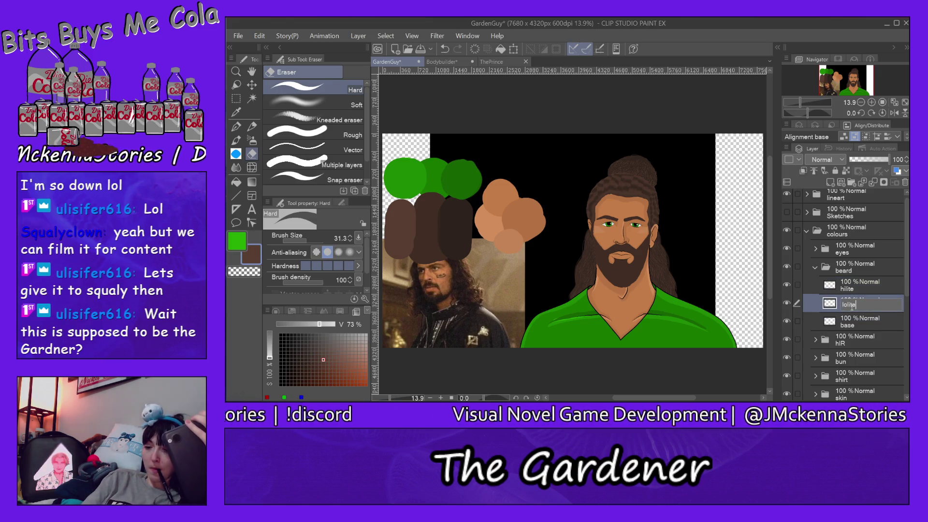
key(Return)
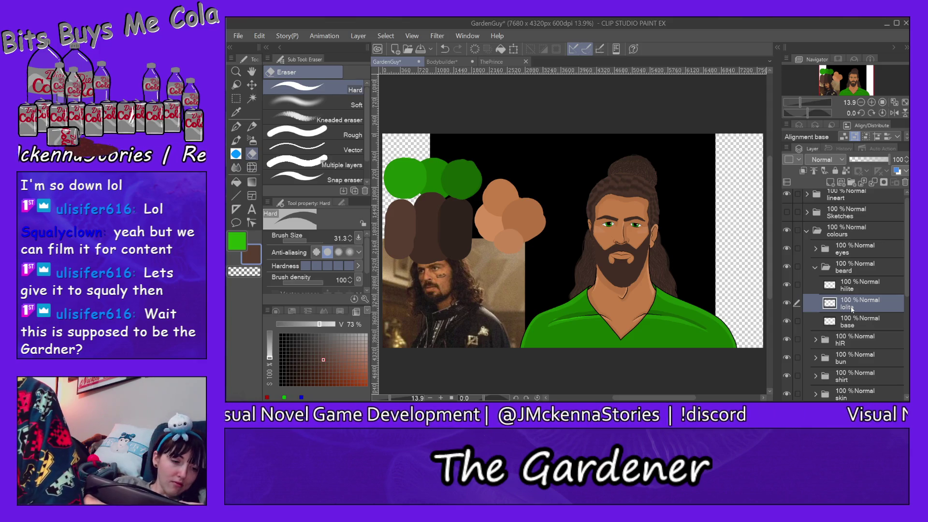
click(236, 72)
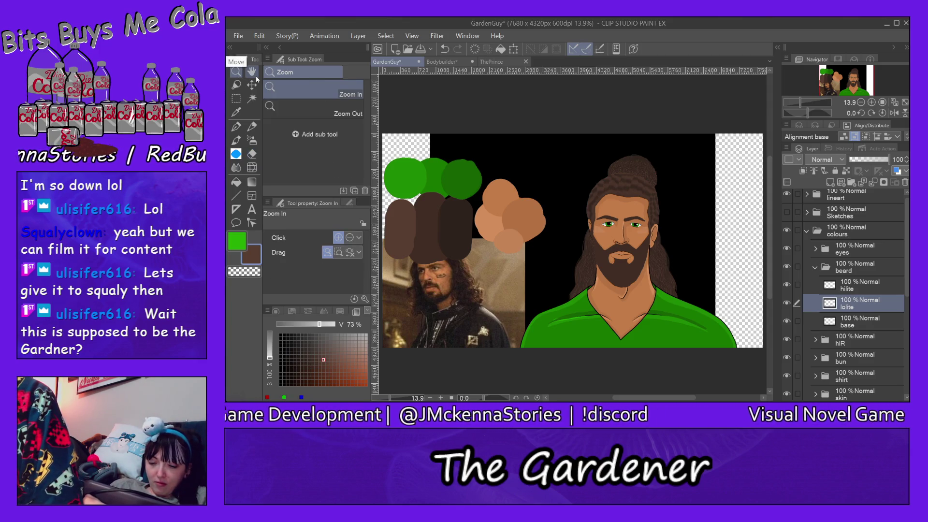
Step: Zoom in to 66.7% on the chin, right cheek and nose
drag(628, 273, 647, 249)
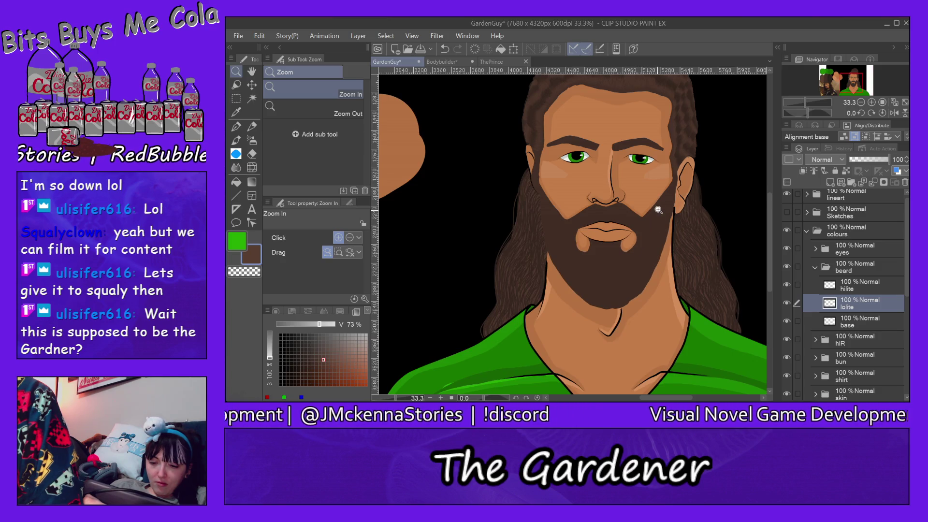
click(659, 209)
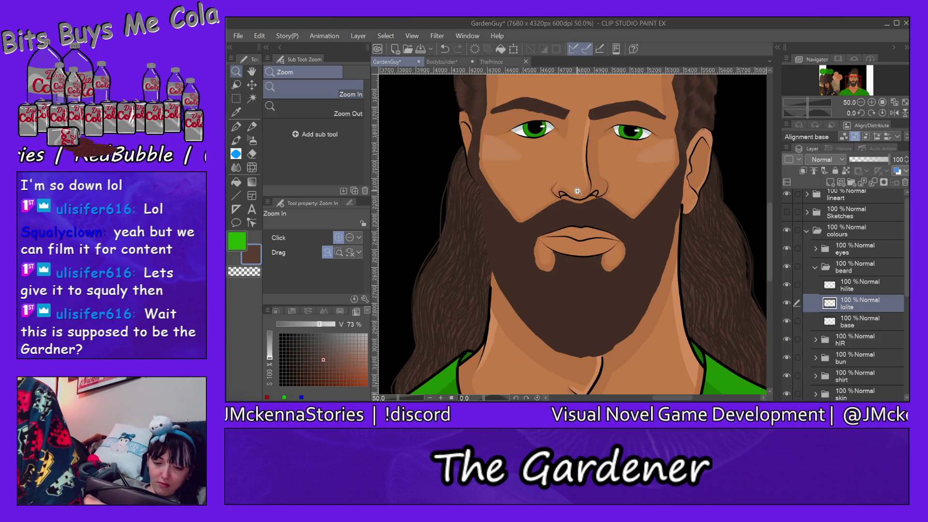
click(578, 192)
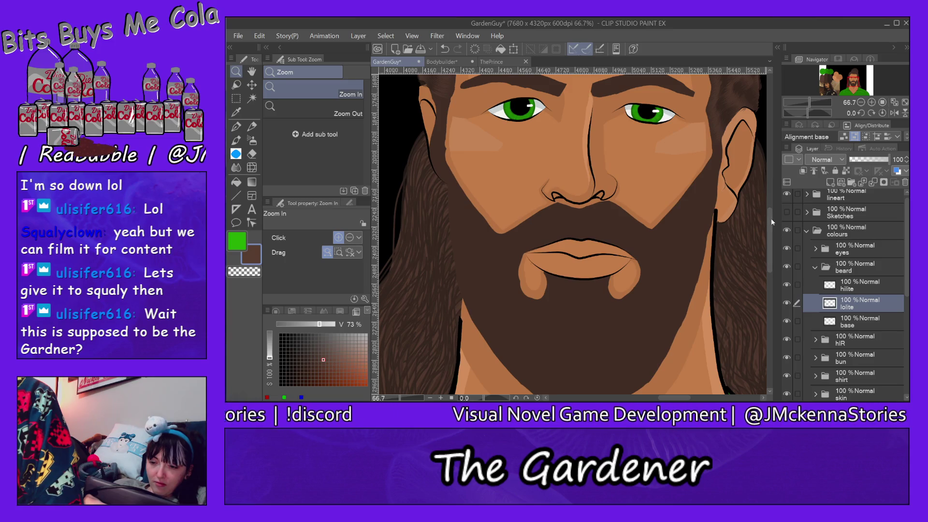